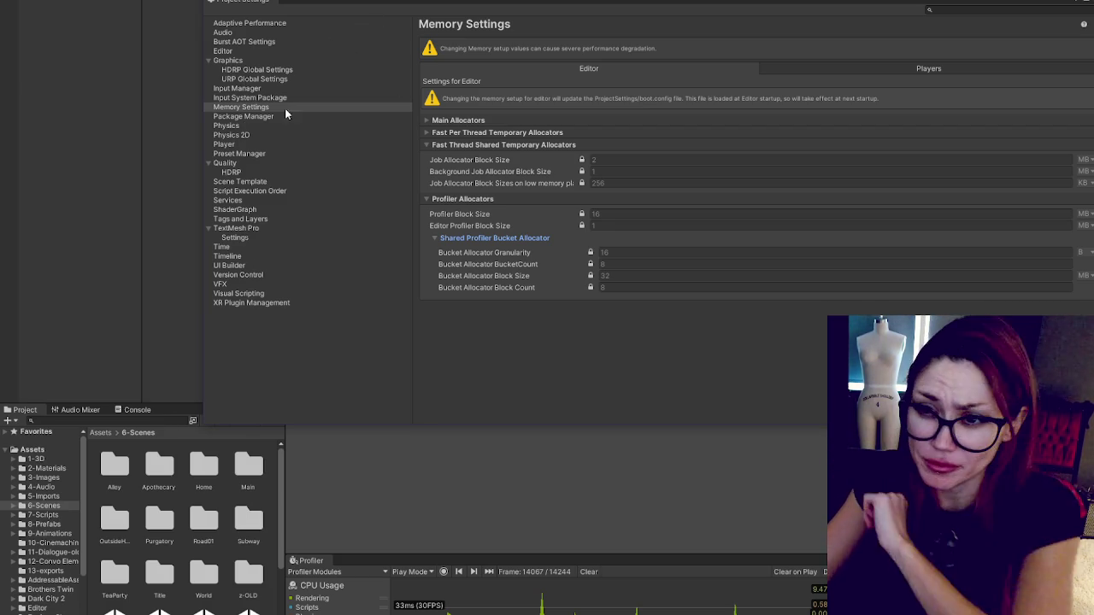
Step: Go to the Player settings page and expand its Other Settings section
left_click(265, 145)
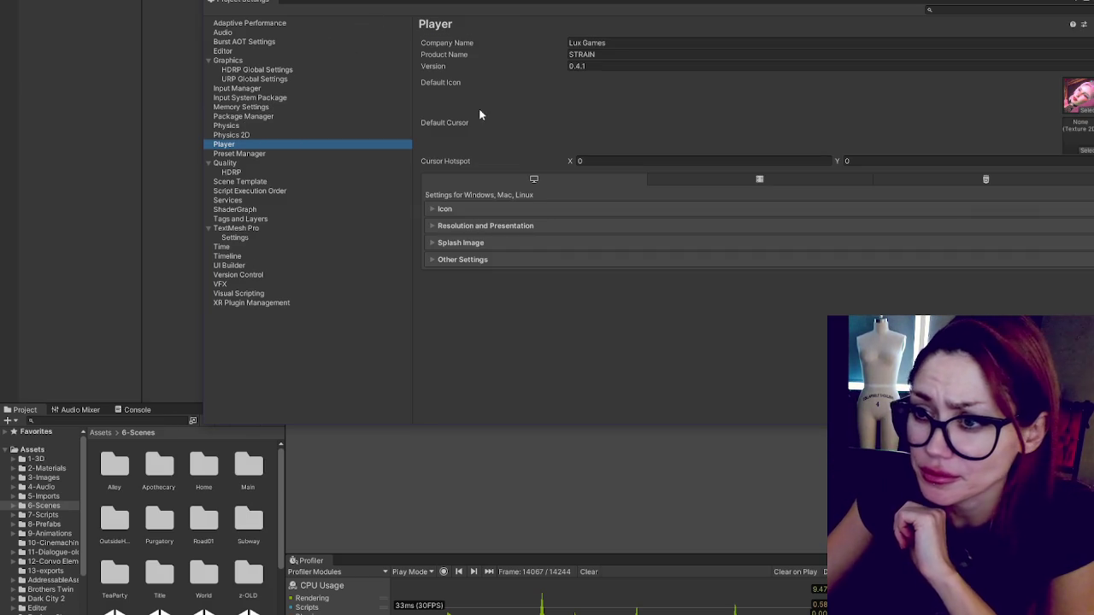
left_click(466, 259)
scroll(472, 262, "down", 3)
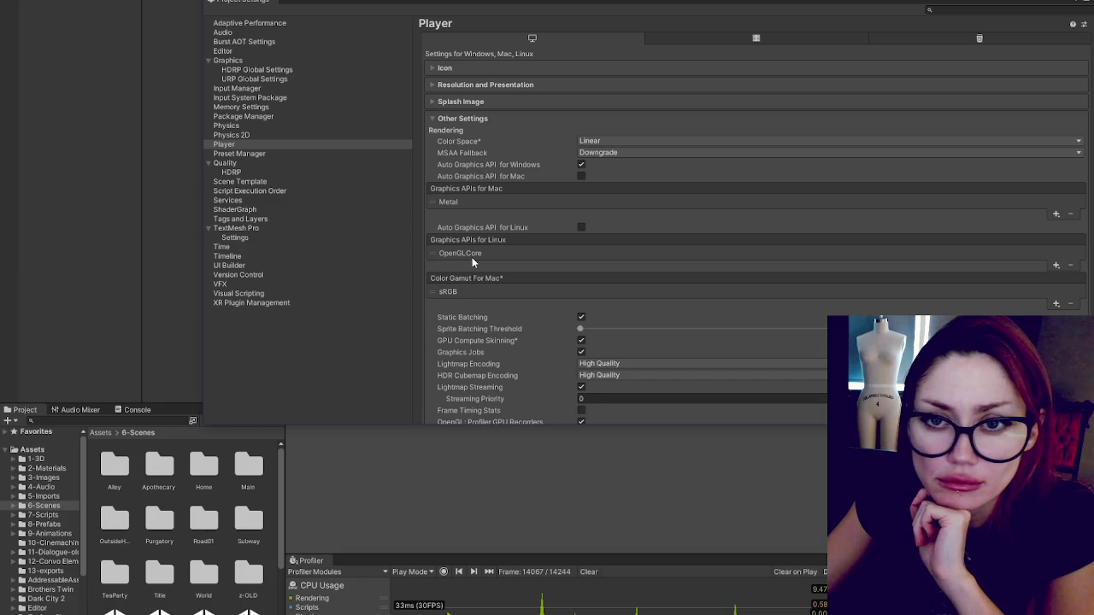
left_click(459, 120)
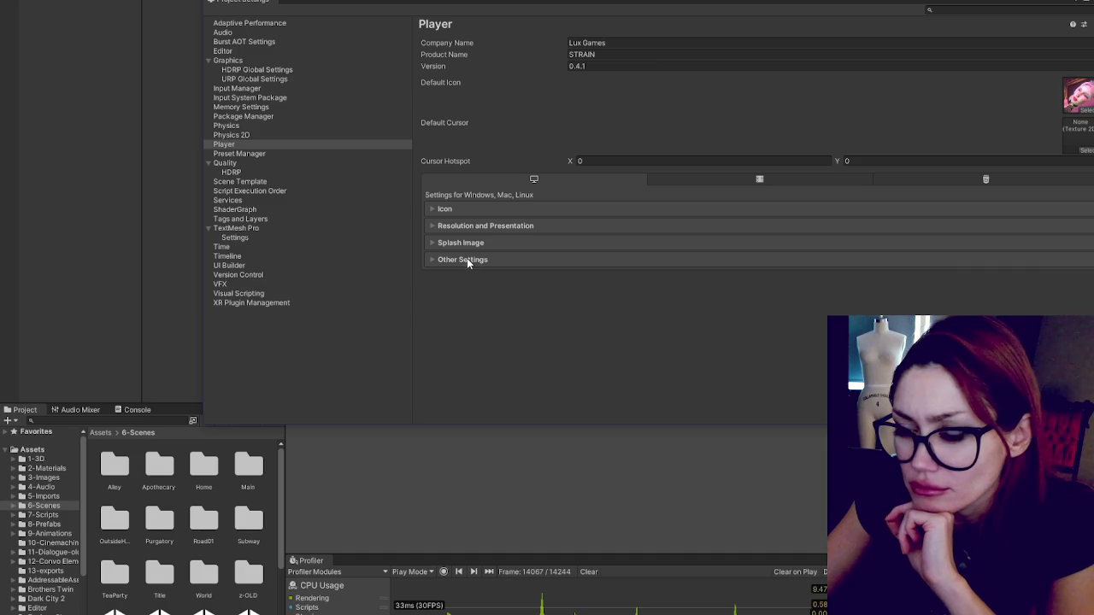
left_click(469, 256)
Step: Review Other Settings through Rendering, Vulkan, Configuration and Shader Settings, then make the Profiler panel taller
scroll(532, 230, "down", 5)
scroll(532, 235, "down", 4)
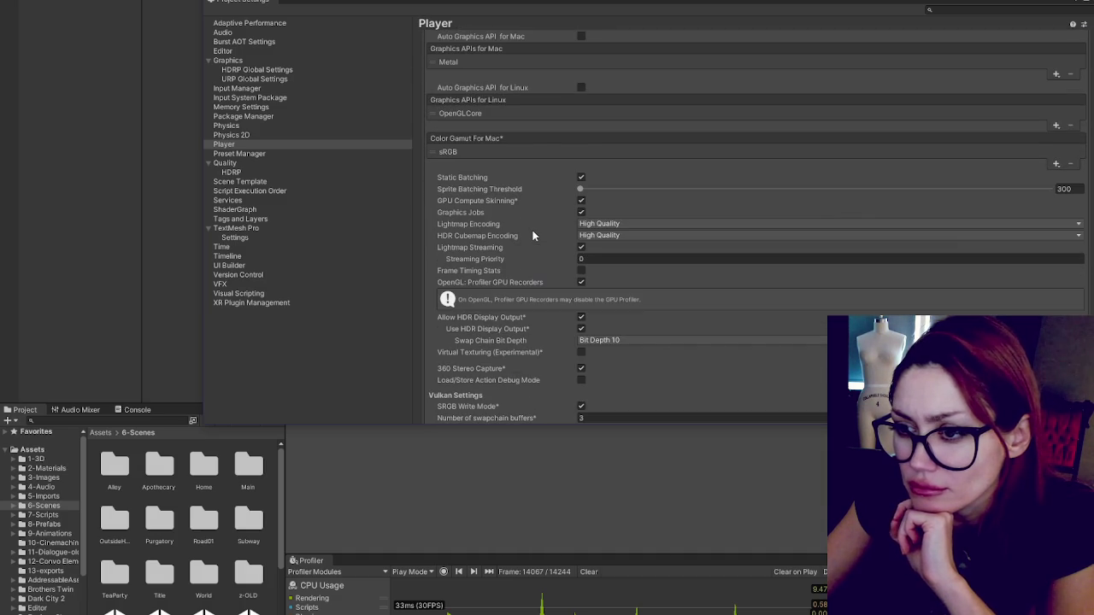
scroll(531, 235, "down", 2)
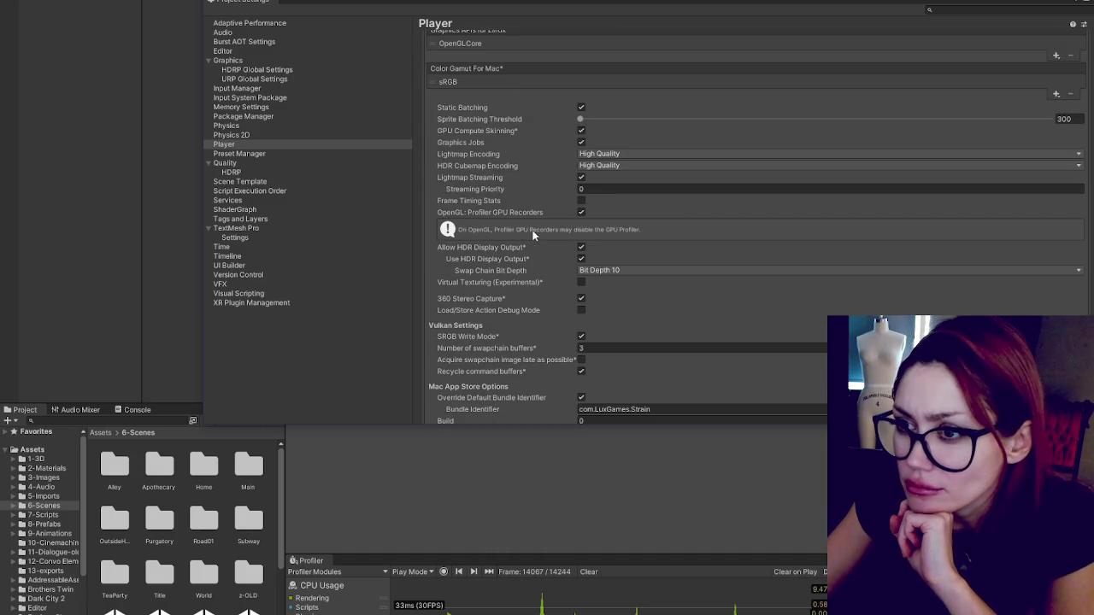
scroll(532, 235, "down", 1)
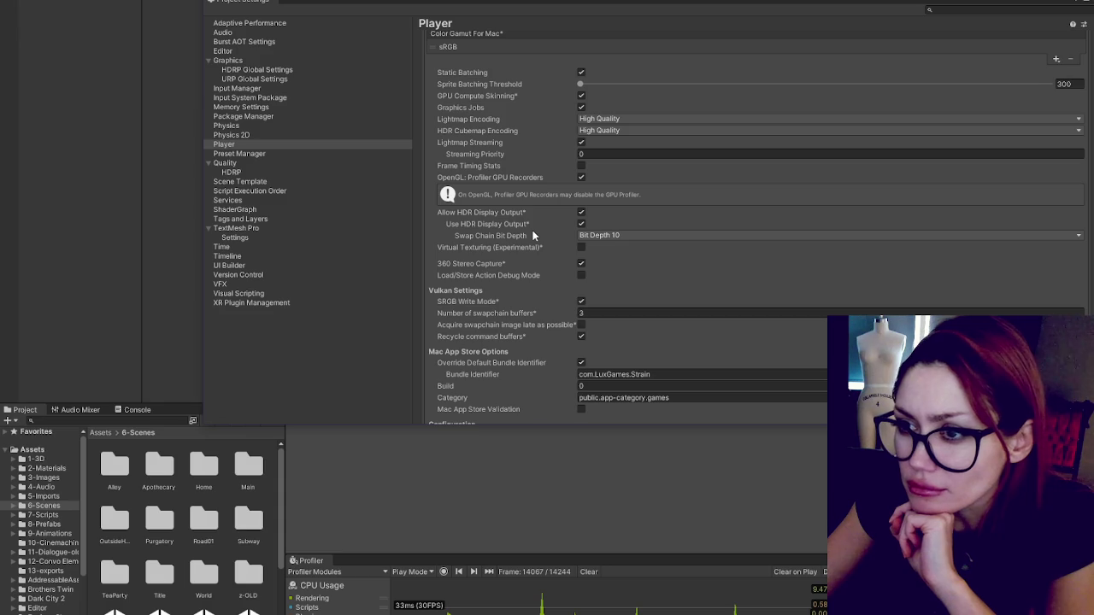
scroll(532, 235, "down", 1)
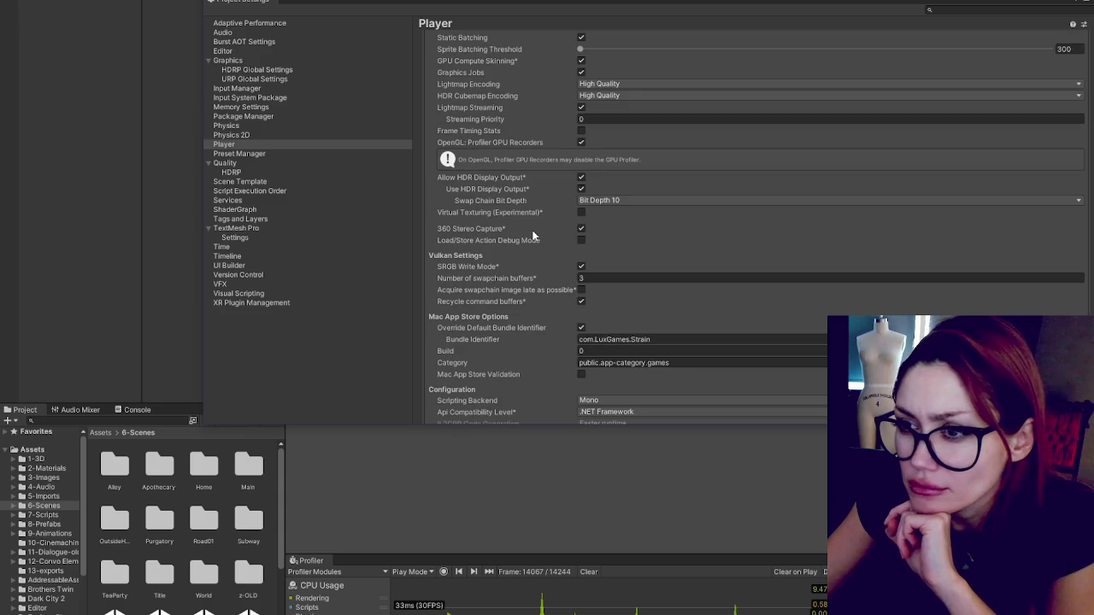
scroll(532, 234, "down", 1)
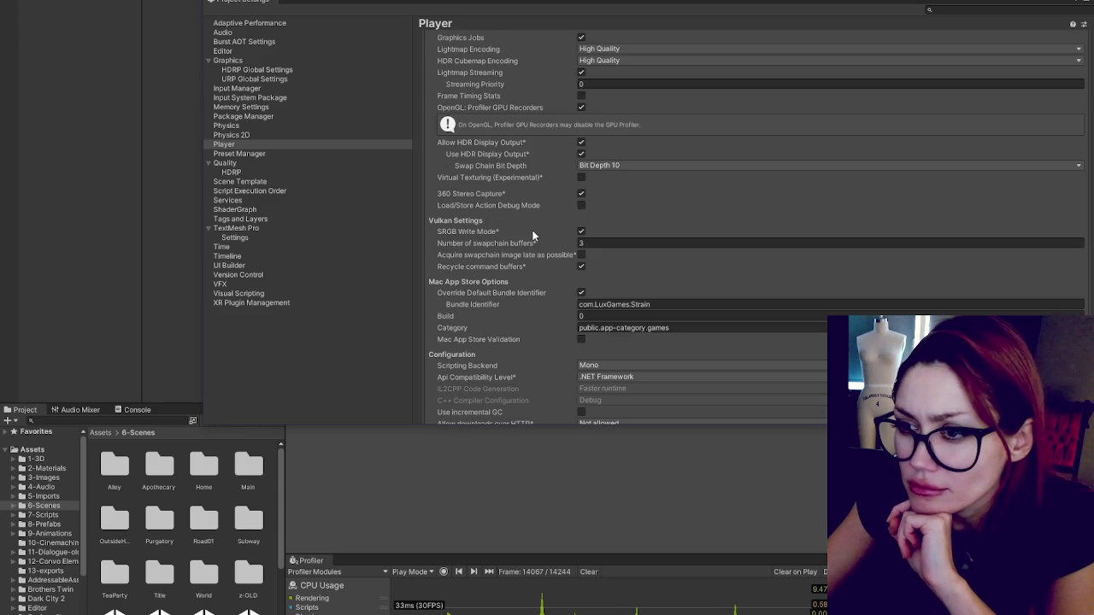
scroll(533, 235, "down", 1)
scroll(533, 235, "down", 1)
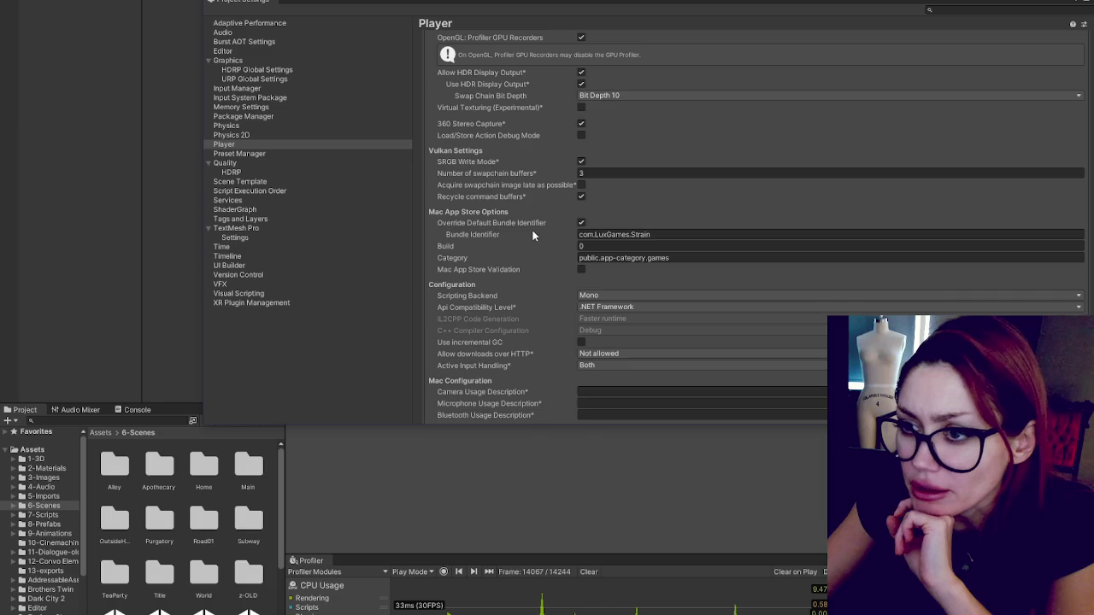
scroll(533, 234, "down", 3)
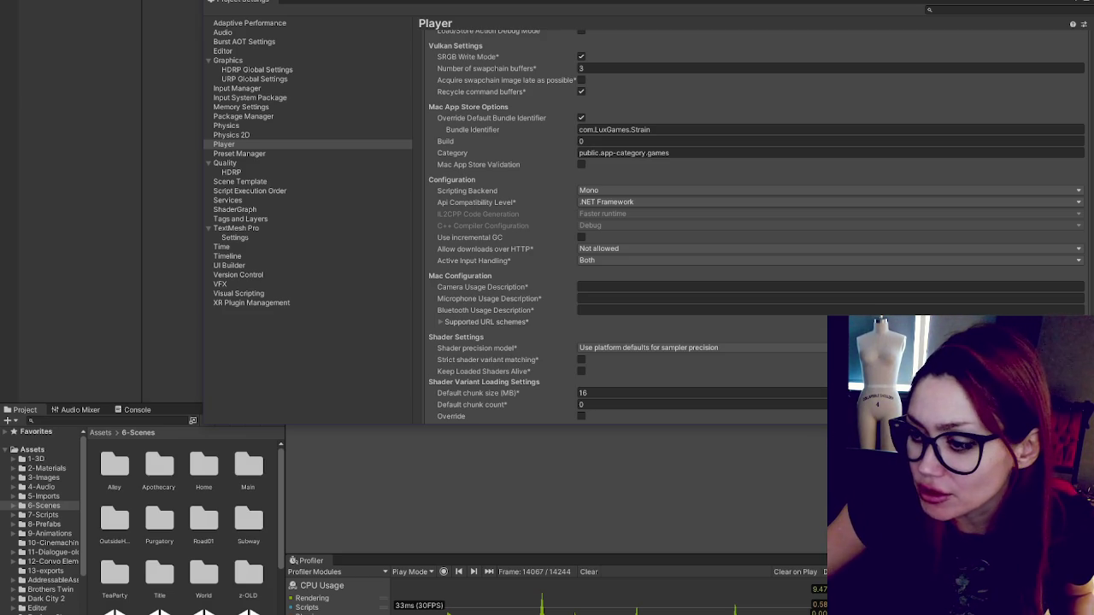
left_click_drag(733, 556, 877, 96)
Step: Bring the Profiler forward to reveal GPU, Rendering, Memory and Video, and check CPU Others series
left_click(111, 493)
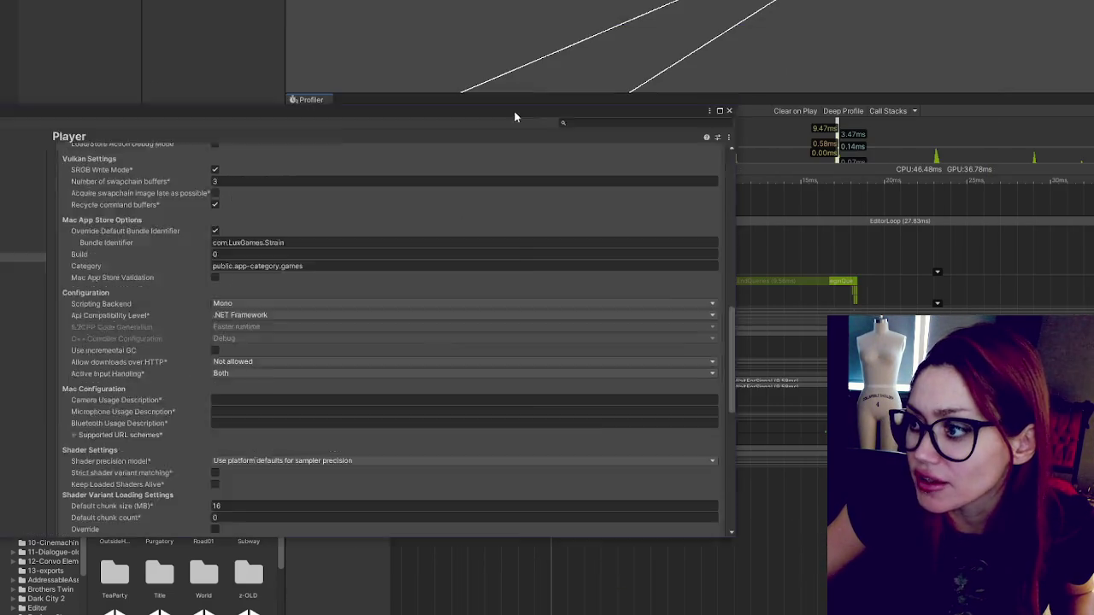
left_click_drag(538, 211, 538, 545)
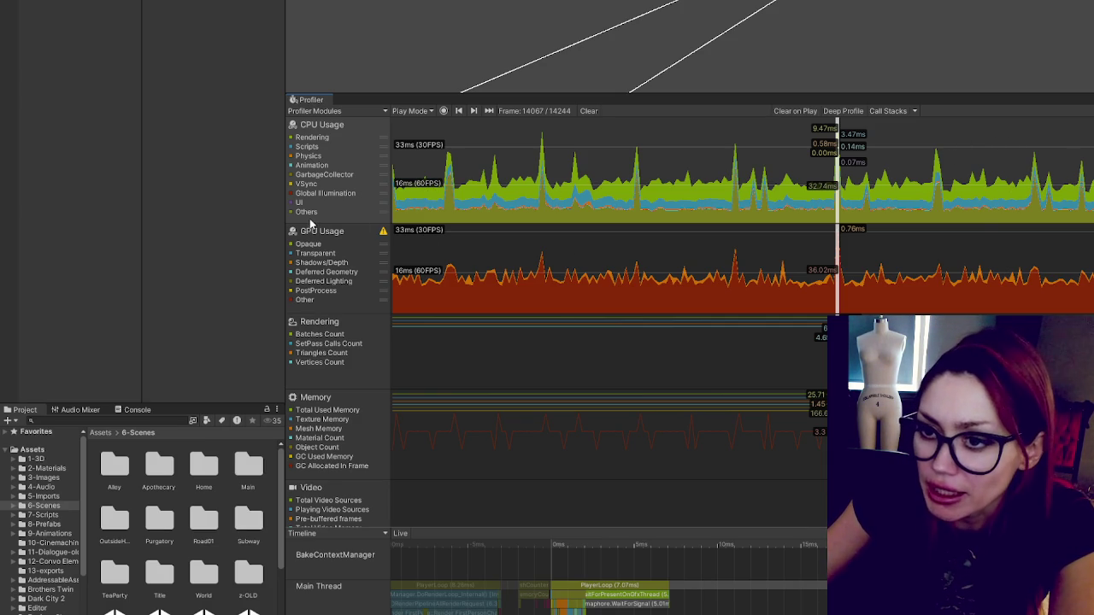
left_click(307, 214)
left_click(307, 214)
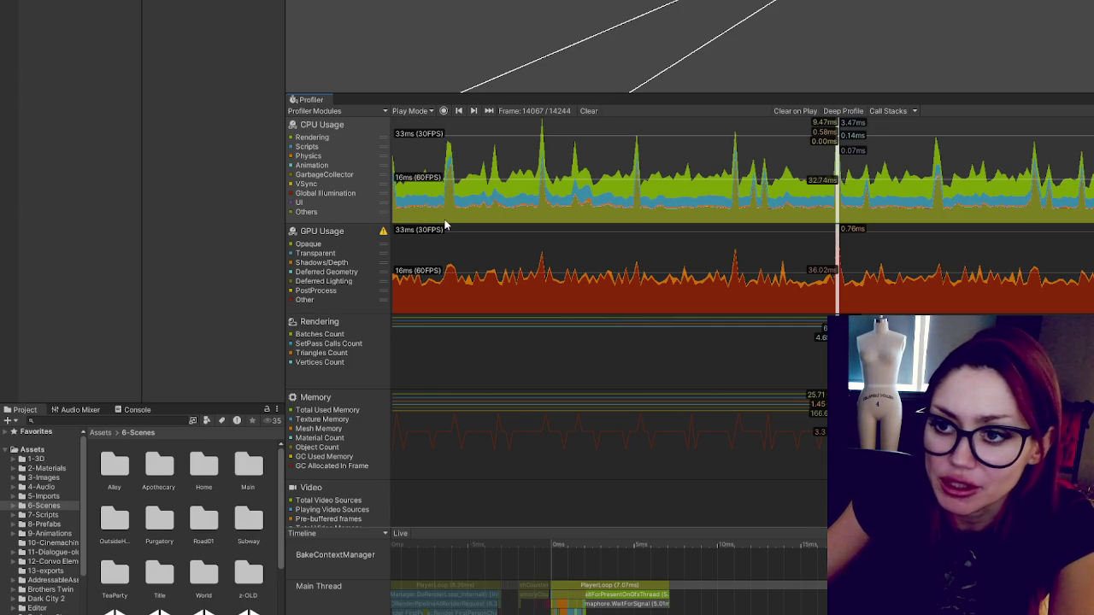
Step: Toggle the GarbageCollector series in the CPU graph; a screen capture is started and cancelled
left_click(291, 172)
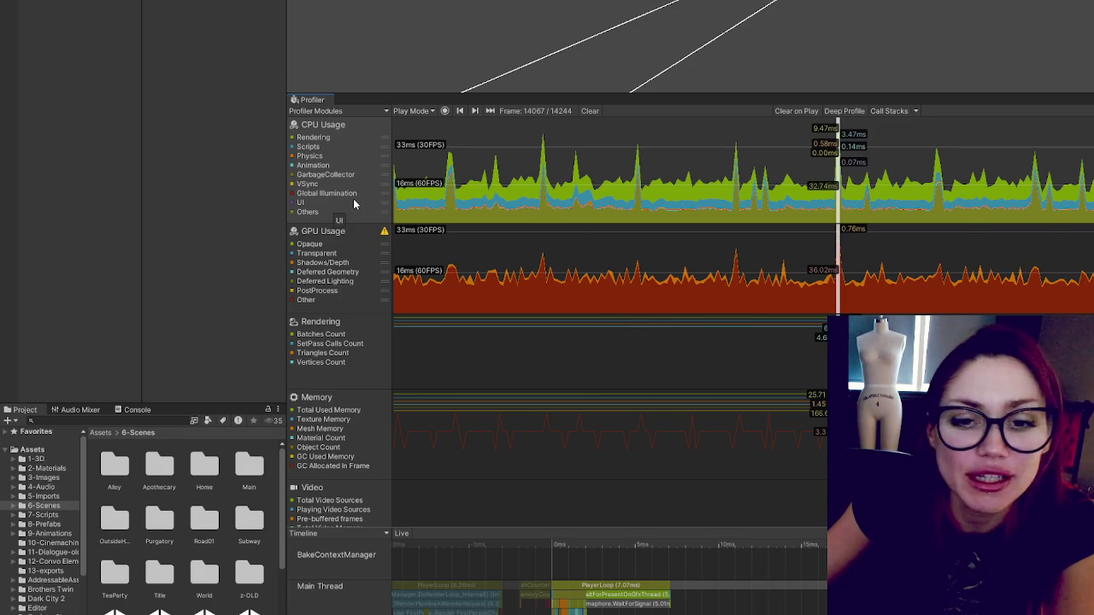
key("ctrl+Print")
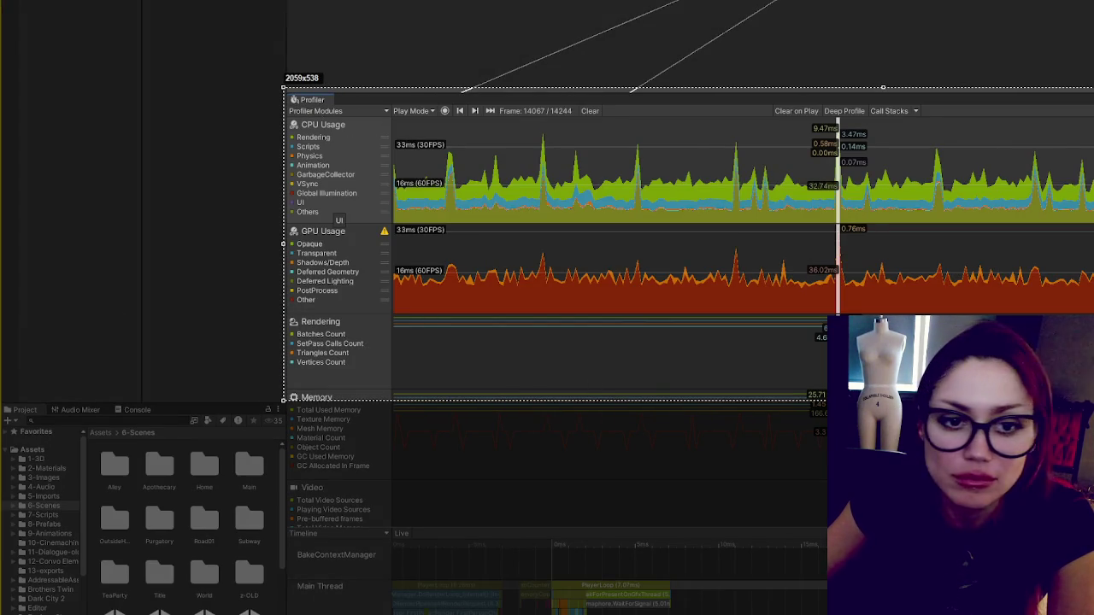
key("ctrl+c")
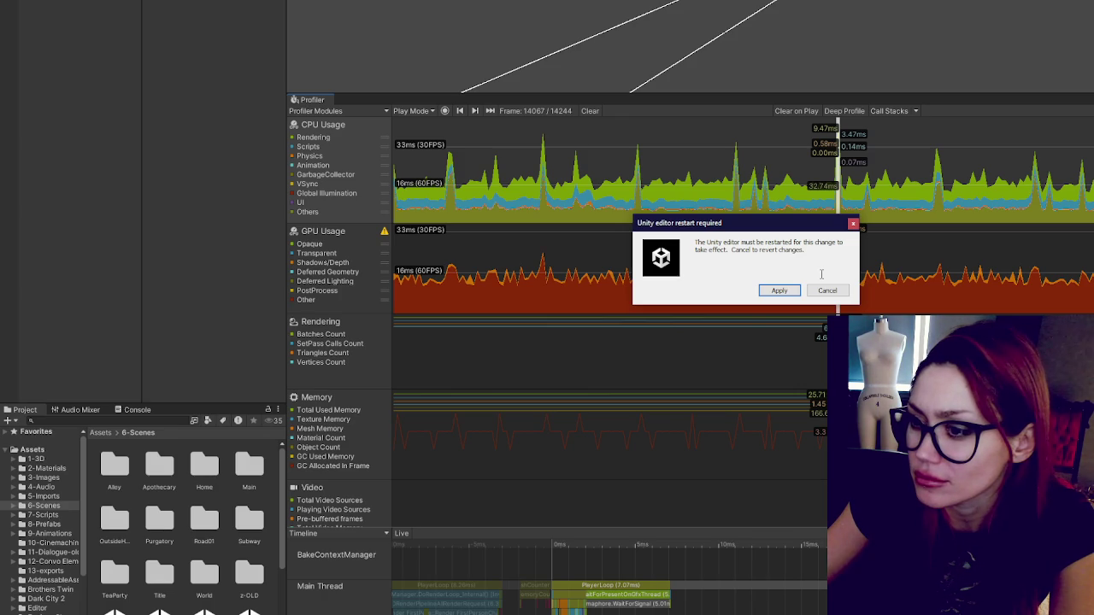
Step: Decline the restart prompt once, then accept it so the Unity editor restarts
left_click(823, 290)
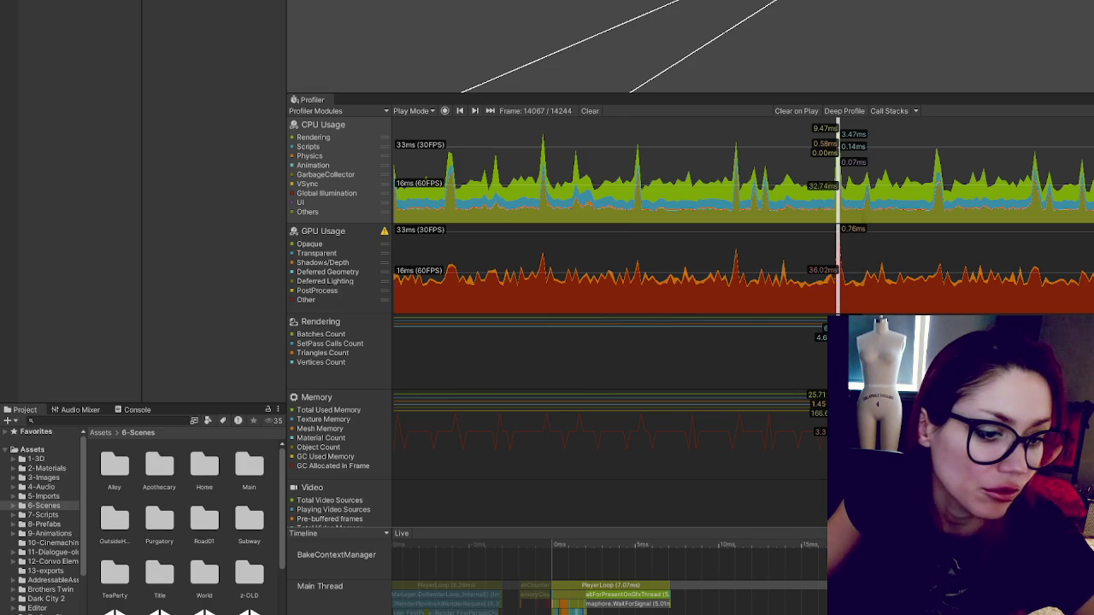
left_click(800, 293)
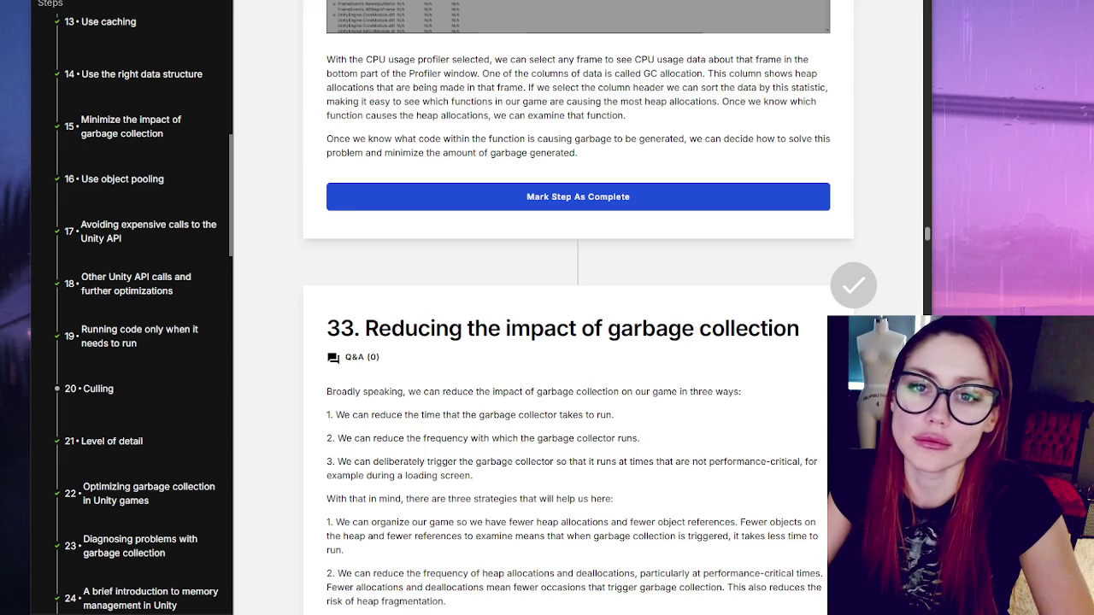
Step: Move the Unity splash off the course text and highlight the GC allocation paragraph
left_click_drag(223, 212, 1035, 165)
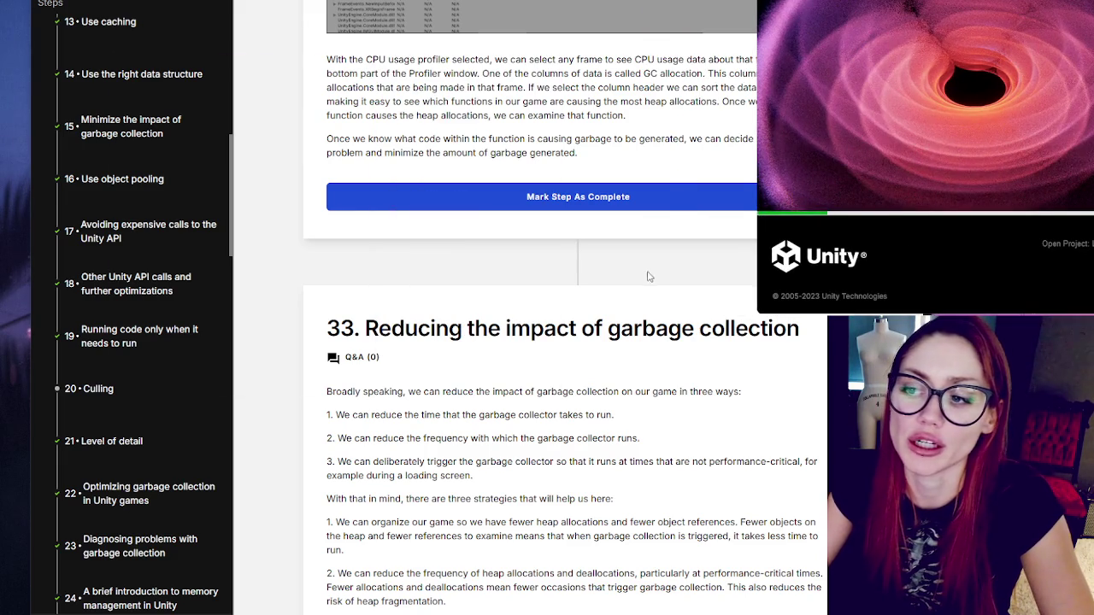
scroll(672, 228, "up", 5)
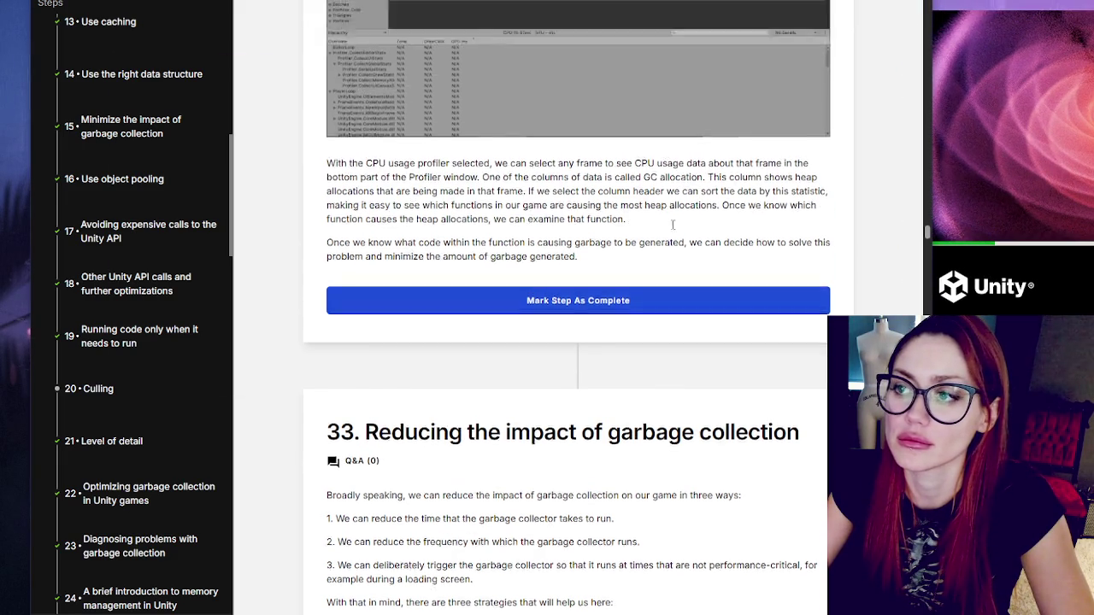
scroll(672, 228, "down", 4)
mouse_move(349, 118)
left_mouse_down()
mouse_move(653, 132)
mouse_move(393, 128)
mouse_move(549, 120)
mouse_move(617, 133)
mouse_move(625, 145)
left_mouse_up()
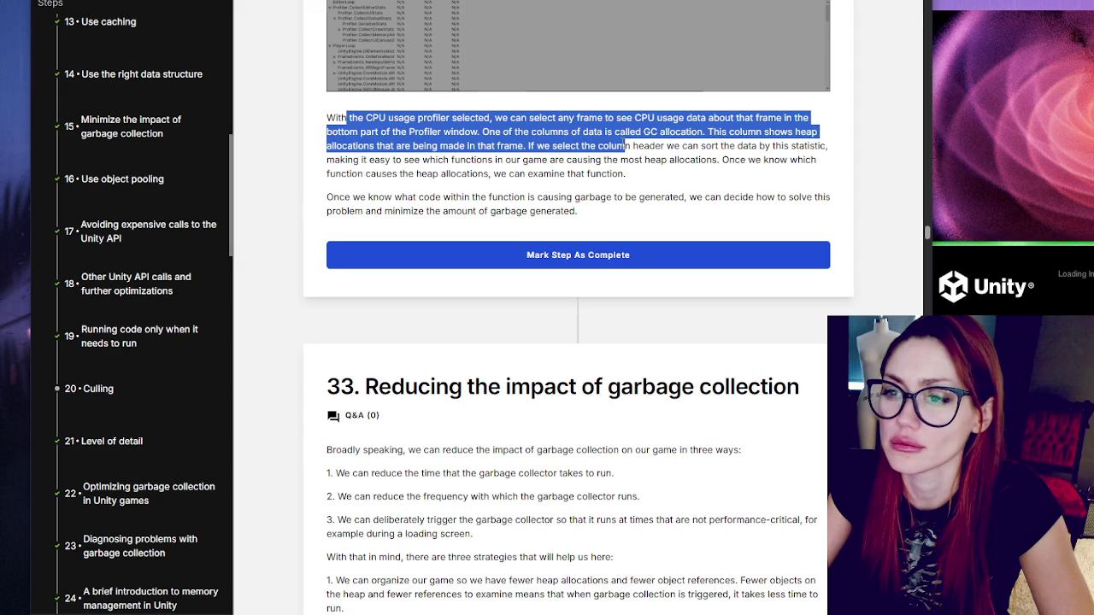
mouse_move(626, 146)
left_mouse_down()
mouse_move(501, 146)
mouse_move(565, 147)
left_mouse_up()
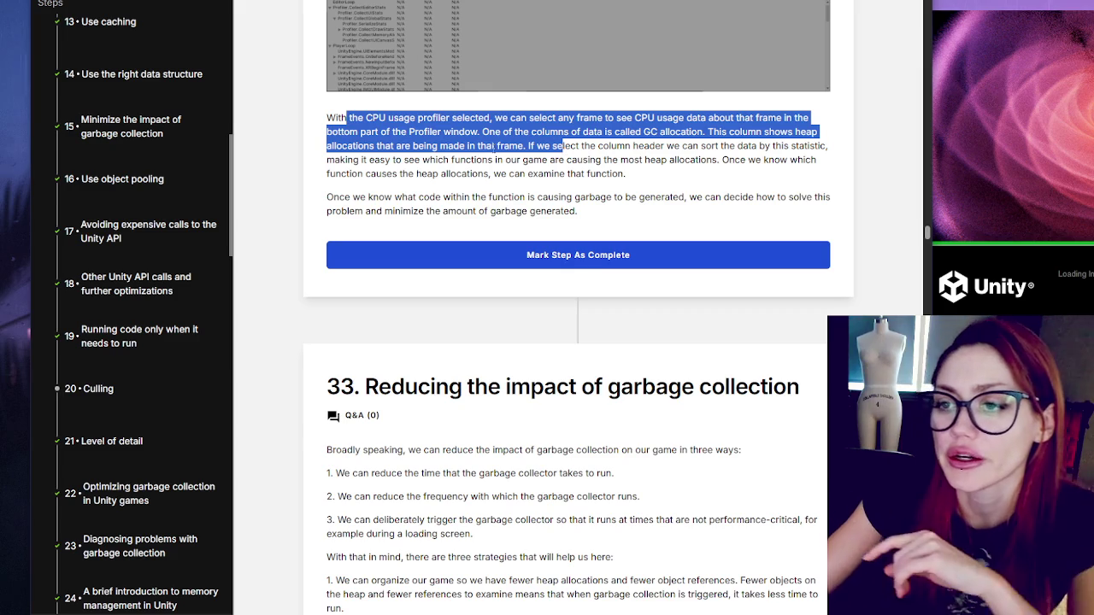
left_click(348, 118)
mouse_move(349, 118)
left_mouse_down()
mouse_move(838, 118)
mouse_move(383, 134)
mouse_move(795, 132)
mouse_move(402, 120)
mouse_move(390, 145)
mouse_move(683, 160)
mouse_move(668, 148)
mouse_move(830, 146)
mouse_move(365, 175)
mouse_move(397, 161)
mouse_move(637, 161)
mouse_move(661, 174)
left_mouse_up()
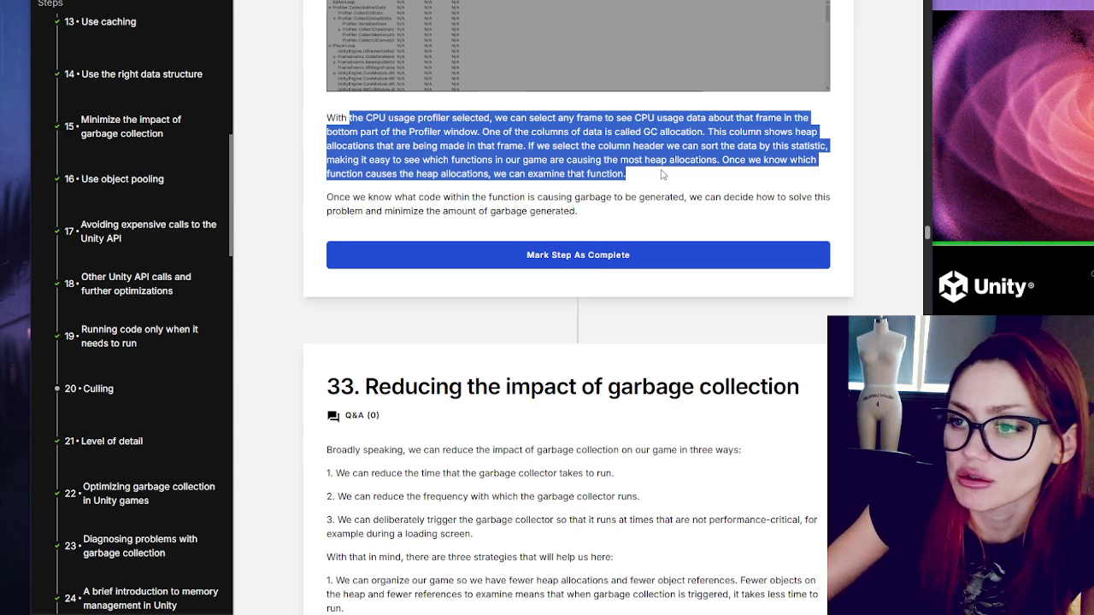
Step: Highlight the paragraph on fixing garbage-causing code, then the 'Broadly speaking' paragraph further down
left_click_drag(331, 195, 618, 211)
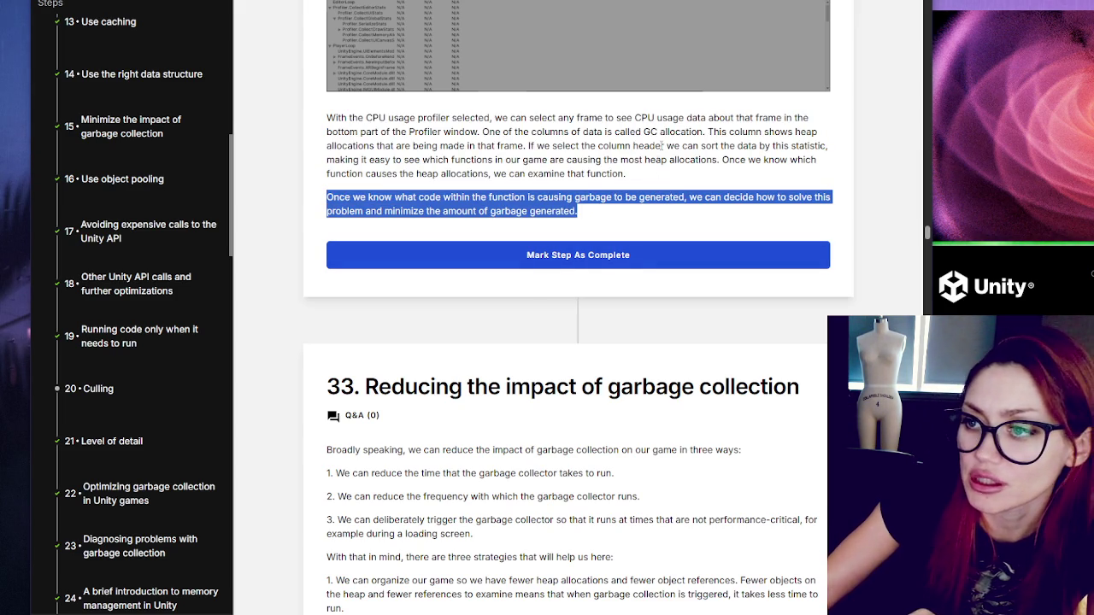
scroll(654, 183, "down", 2)
scroll(555, 137, "down", 3)
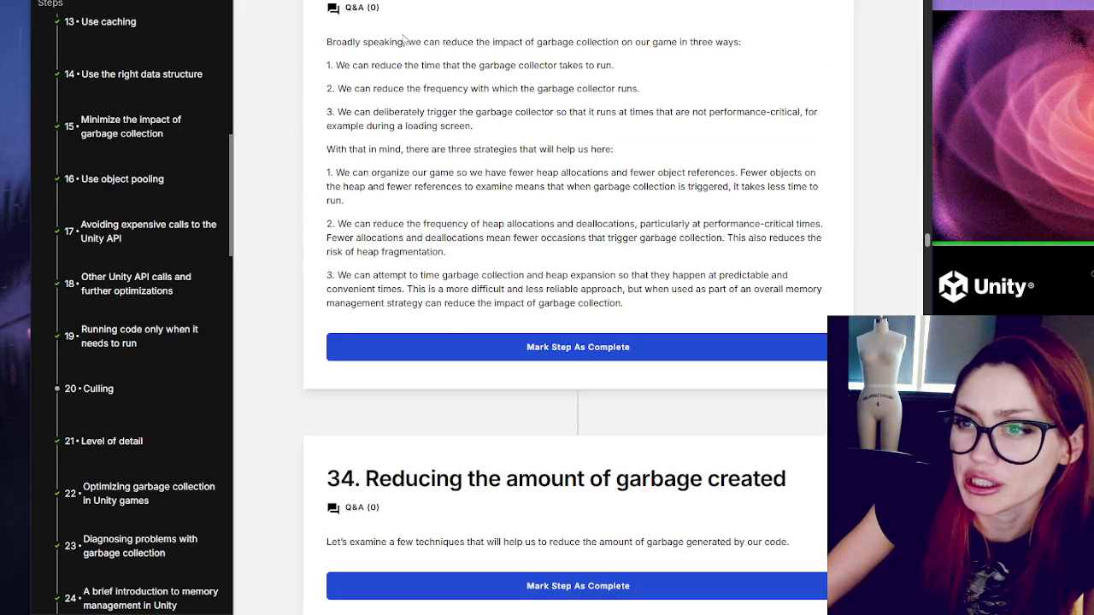
triple_click(405, 41)
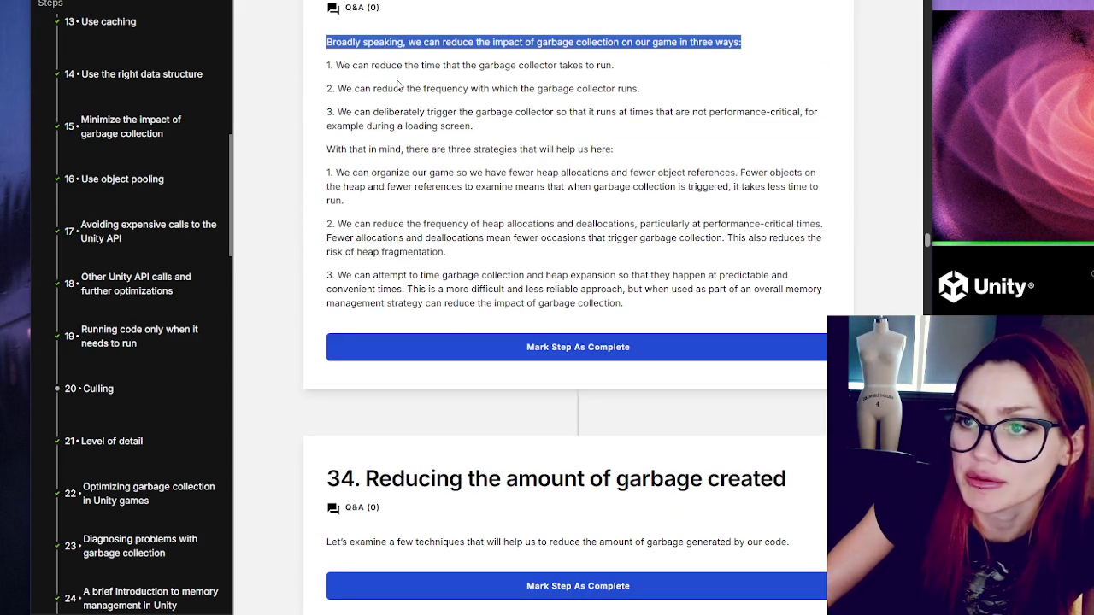
Step: Highlight the first two garbage-collection points, including reducing collector frequency, then return to Unity
triple_click(425, 67)
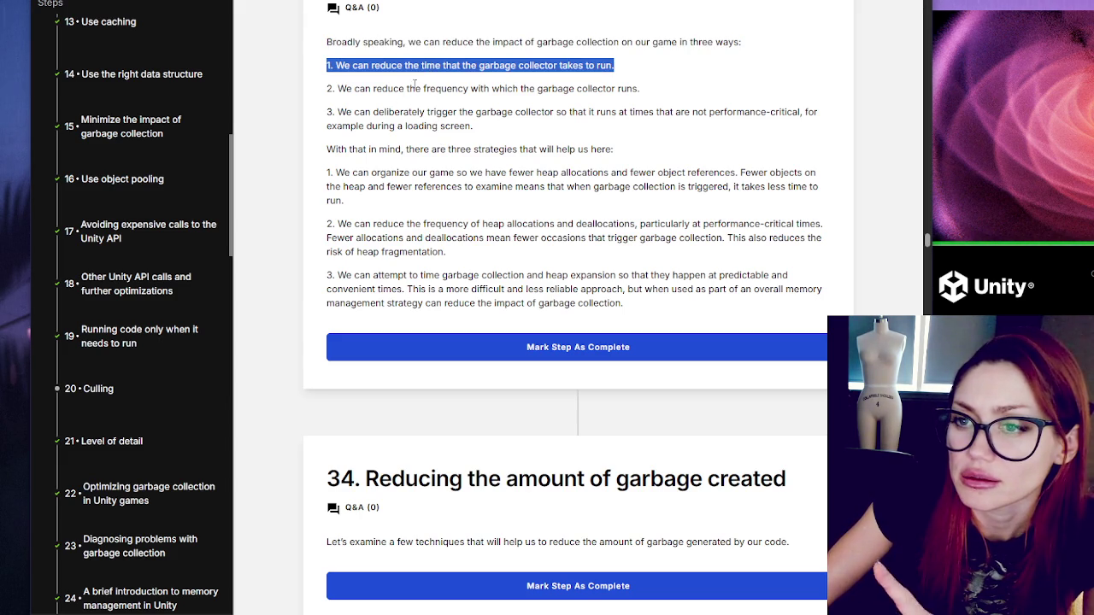
triple_click(419, 88)
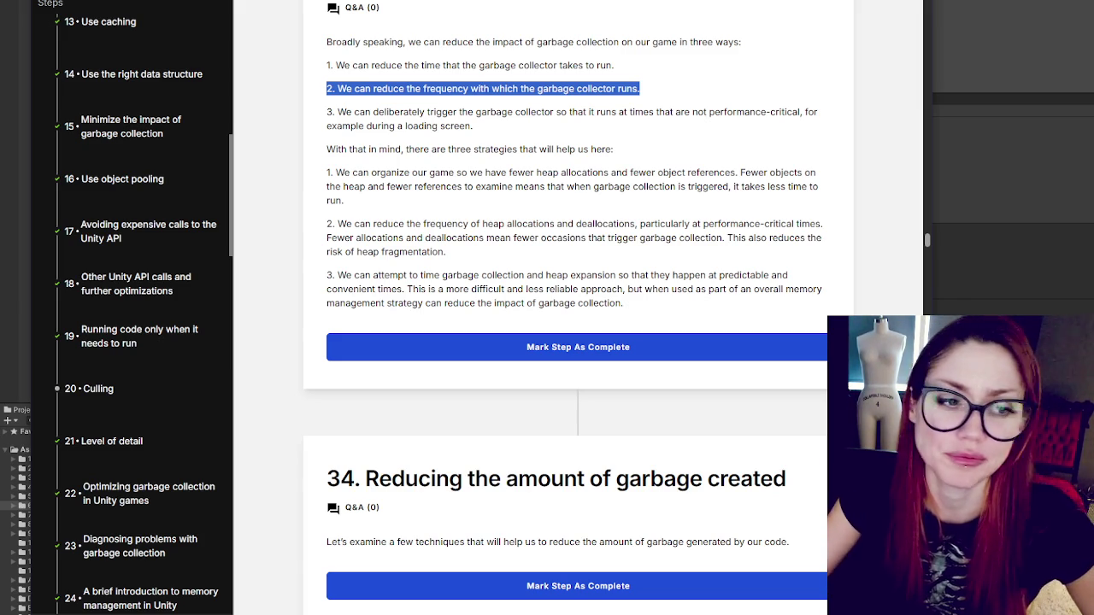
key("alt+Tab")
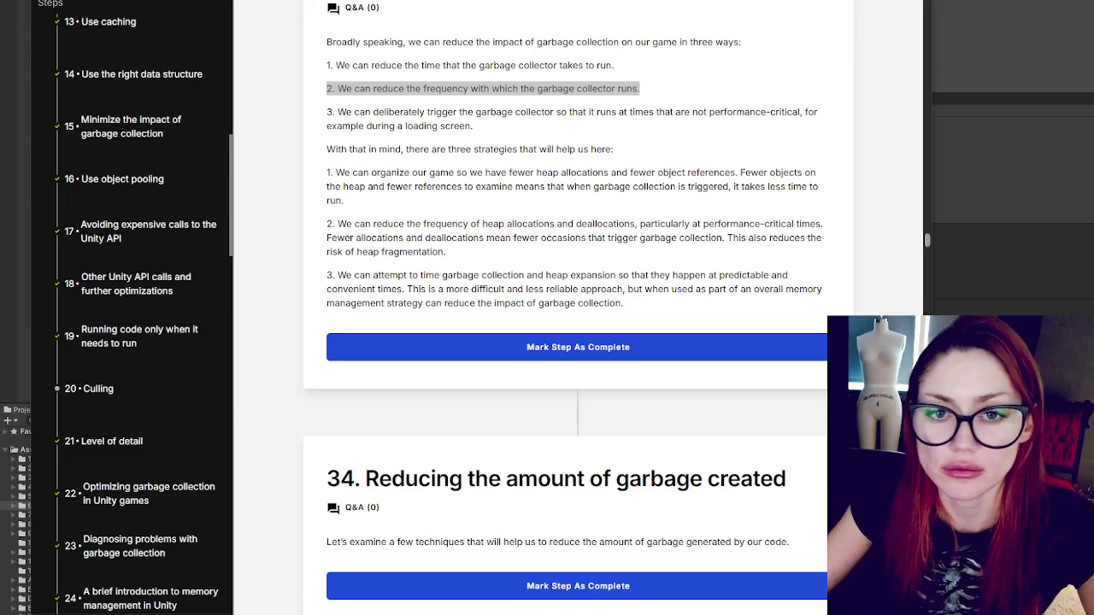
key("alt+Tab")
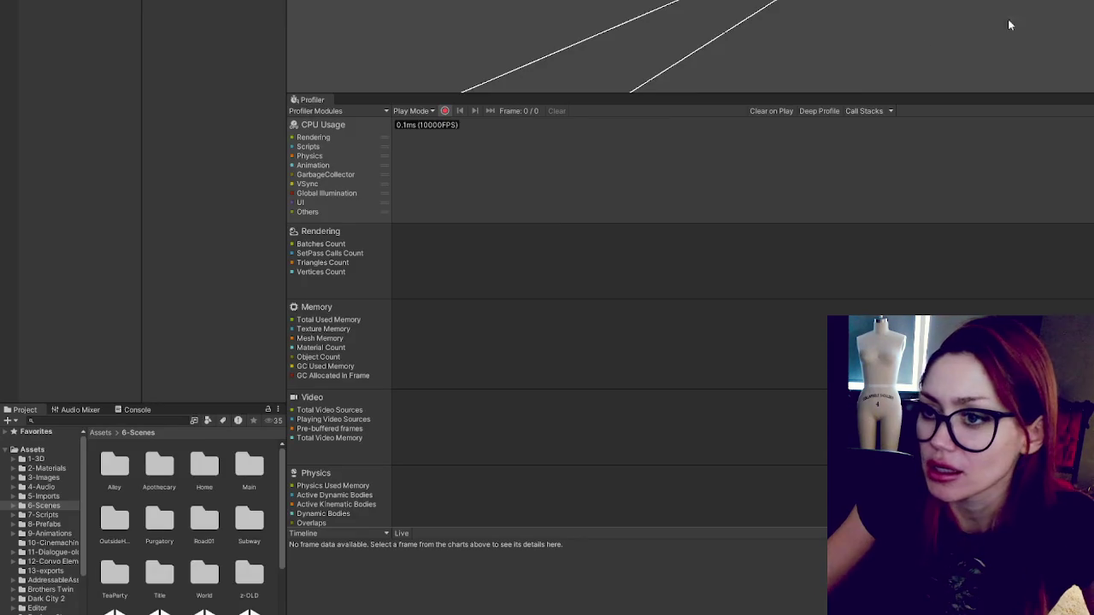
Step: Enlarge the game view above the Profiler and continue the saved game from the STRAIN menu
left_click_drag(430, 101, 437, 220)
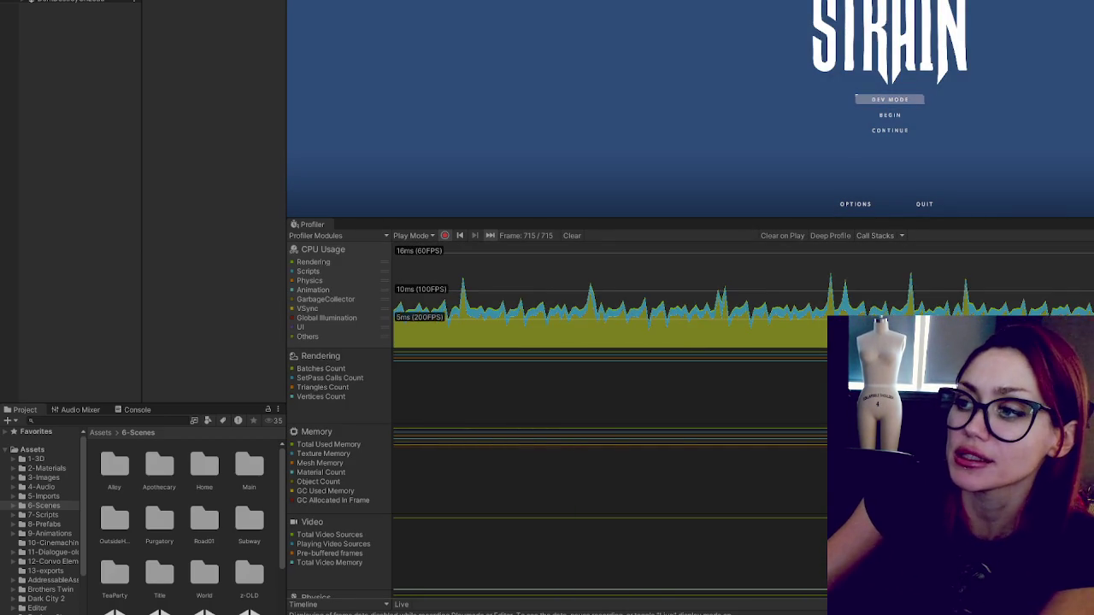
left_click(889, 131)
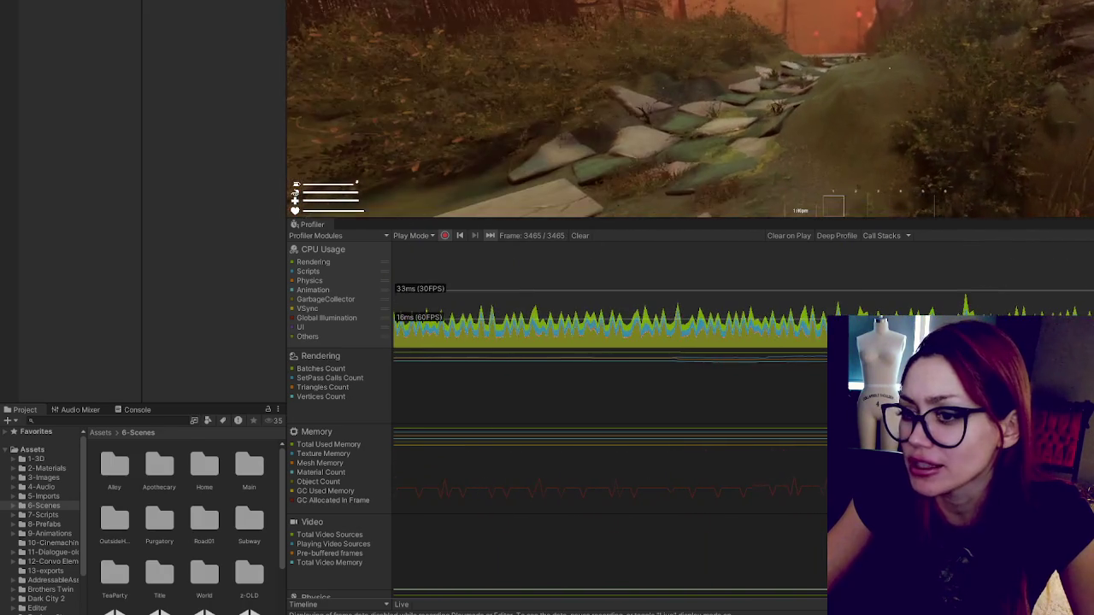
Step: Pause the game with Escape after playing along the forest path
key("Escape")
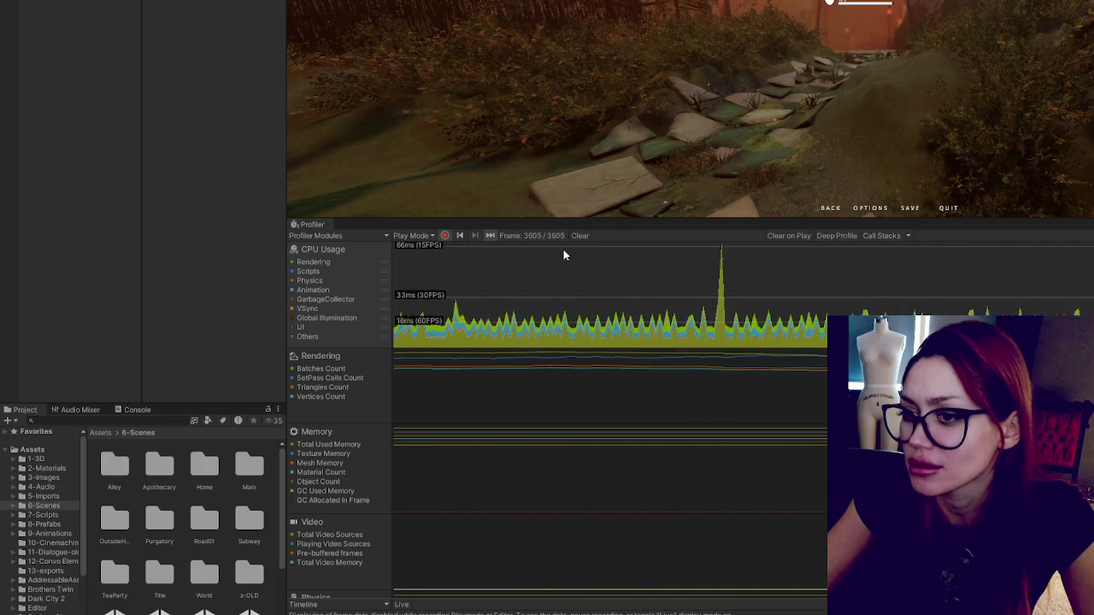
Step: Stop Profiler recording, inspect spike frame 3396, and hide a CPU category to rescale the graph
left_click(445, 235)
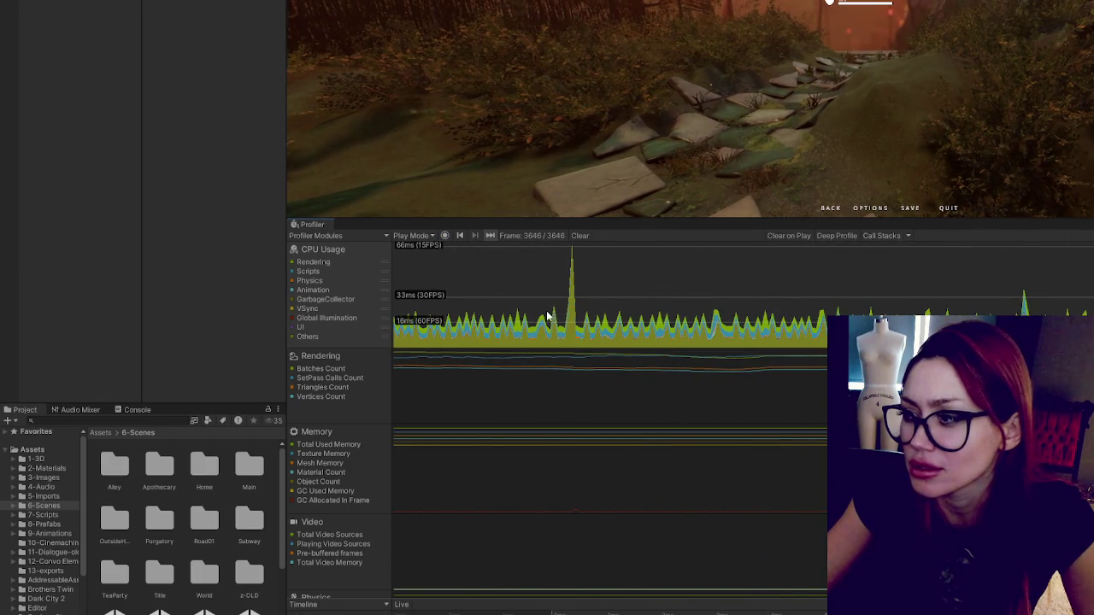
left_click(573, 303)
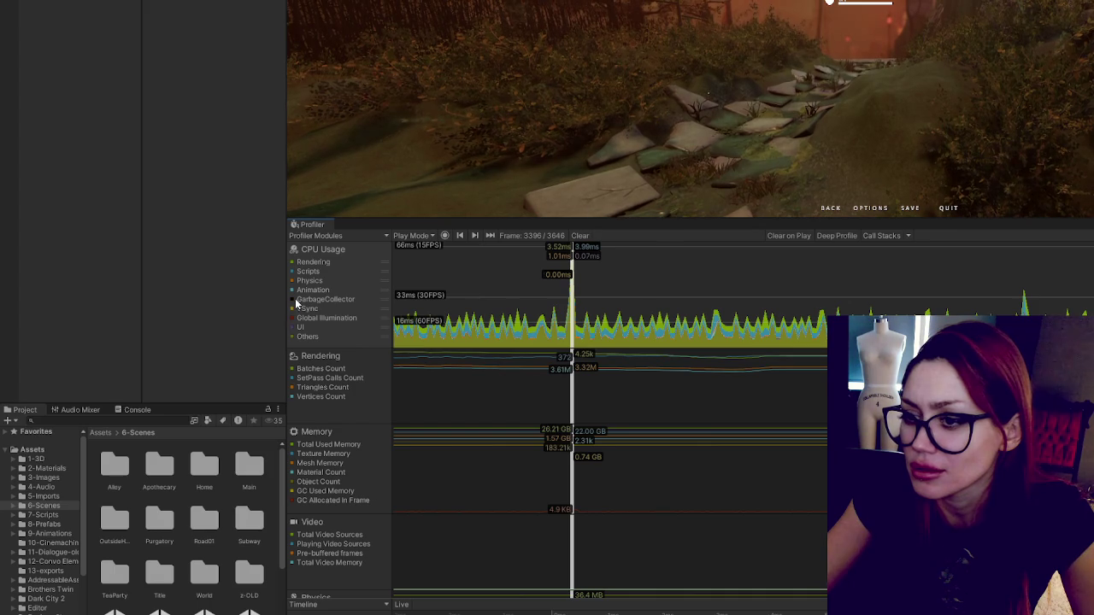
left_click(291, 338)
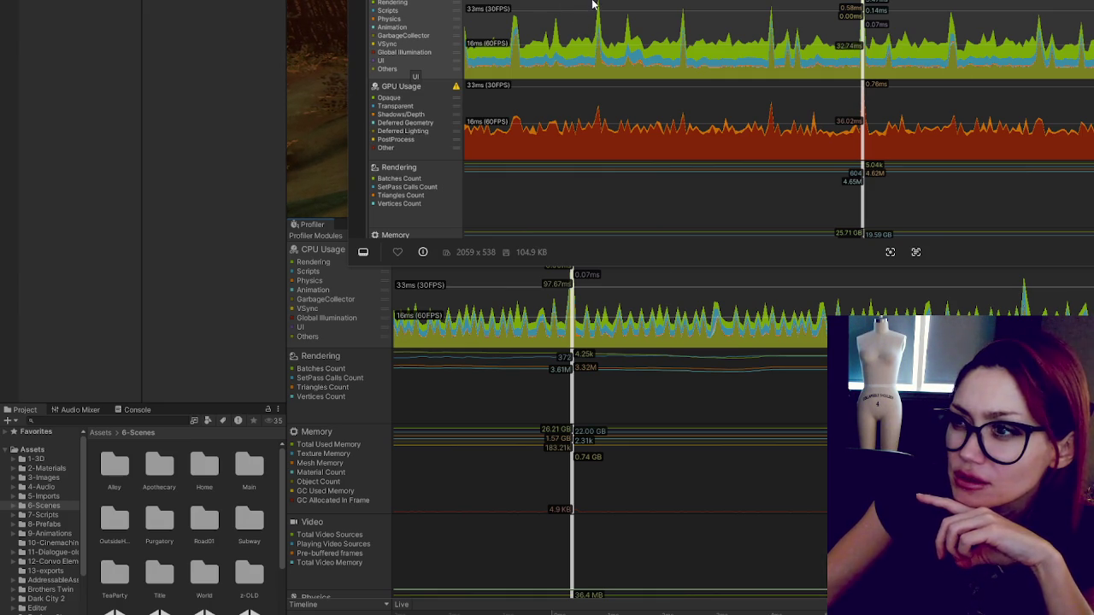
Step: Close the screenshot preview, inspect frame 3404 just after the spike, and resume the game
scroll(592, 5, "up", 5)
scroll(602, 25, "down", 2)
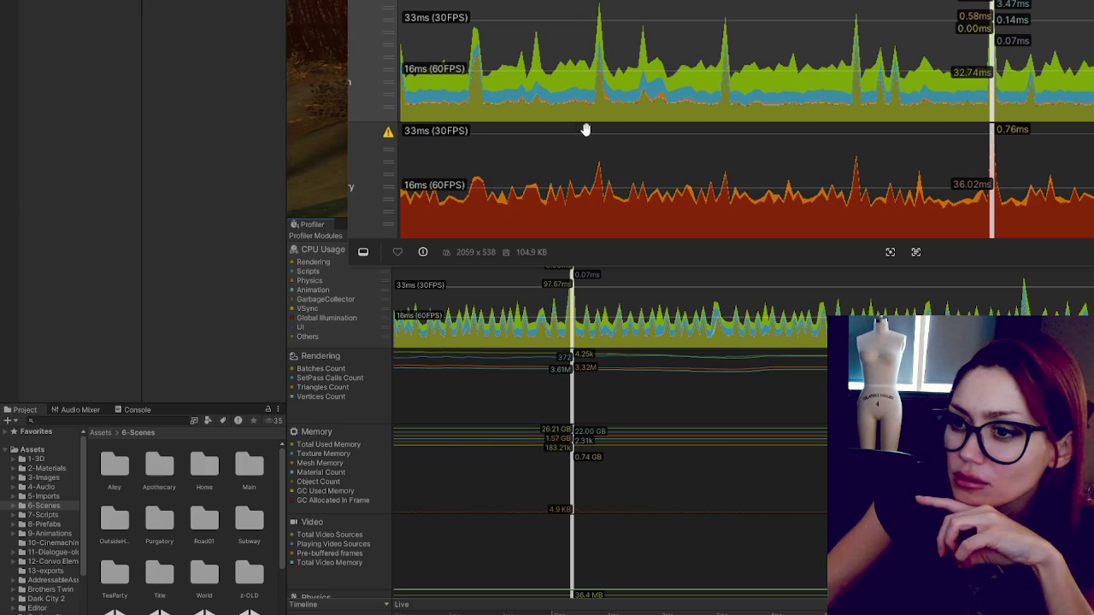
key("Escape")
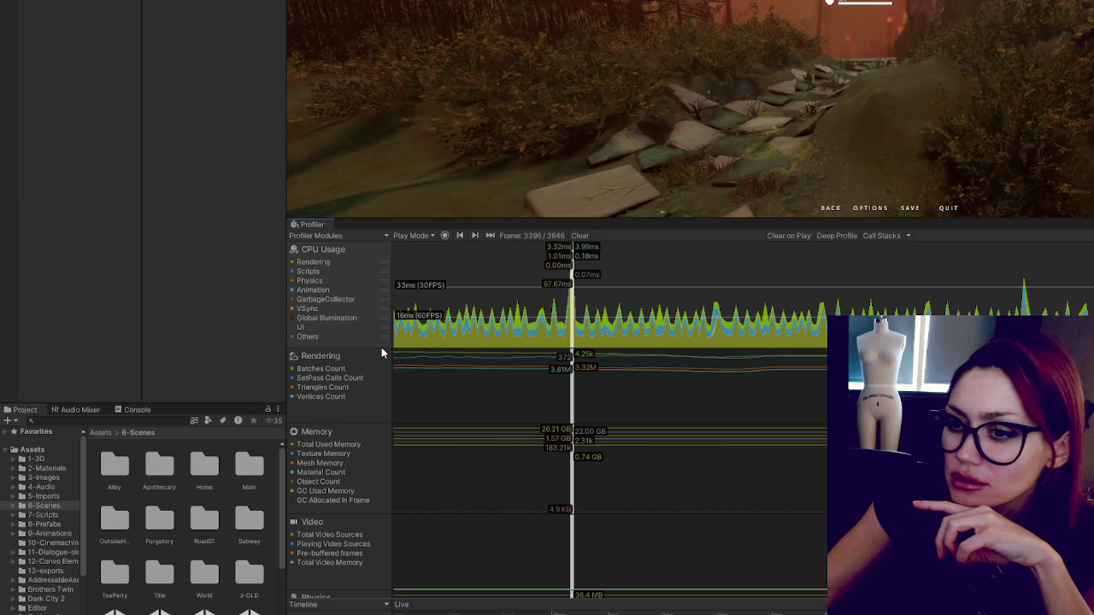
left_click(602, 275)
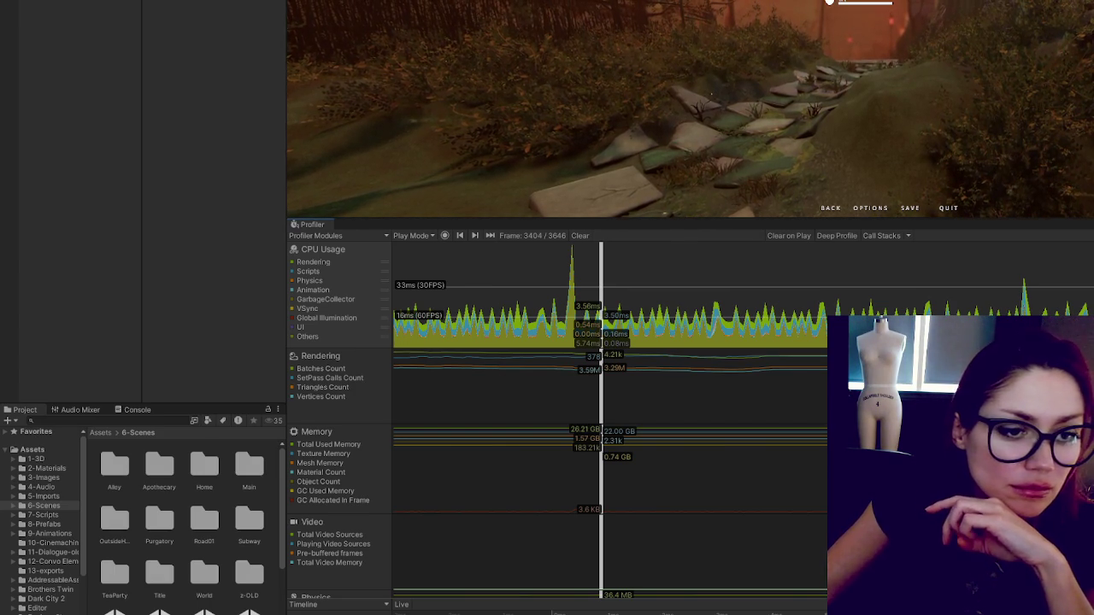
key("Escape")
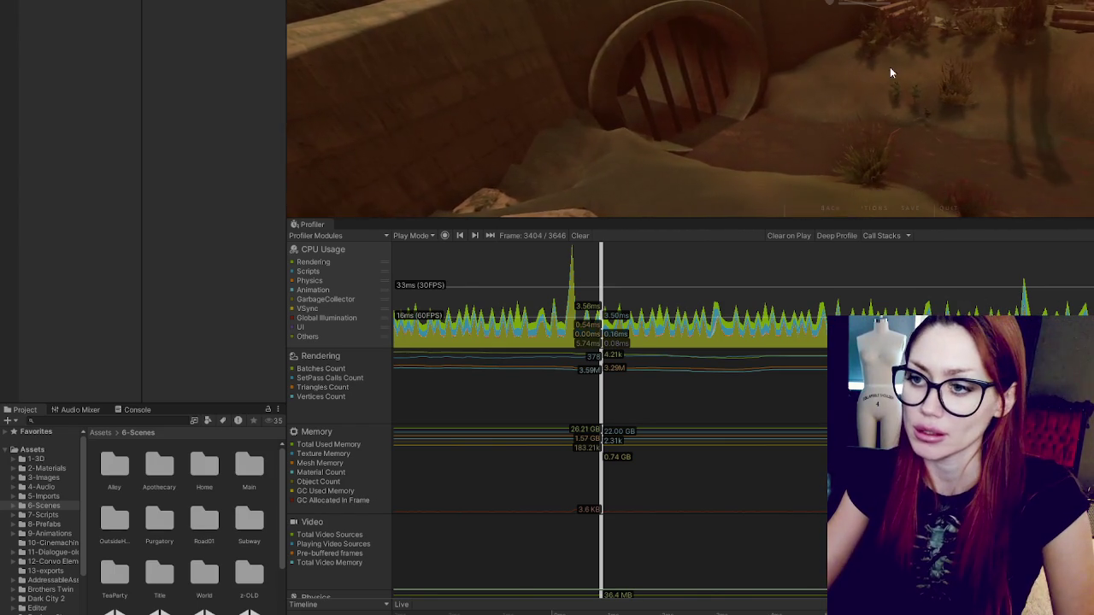
Step: Resume Profiler recording, play on, then pause again to reach the in-game menu
key("Escape")
left_click(443, 237)
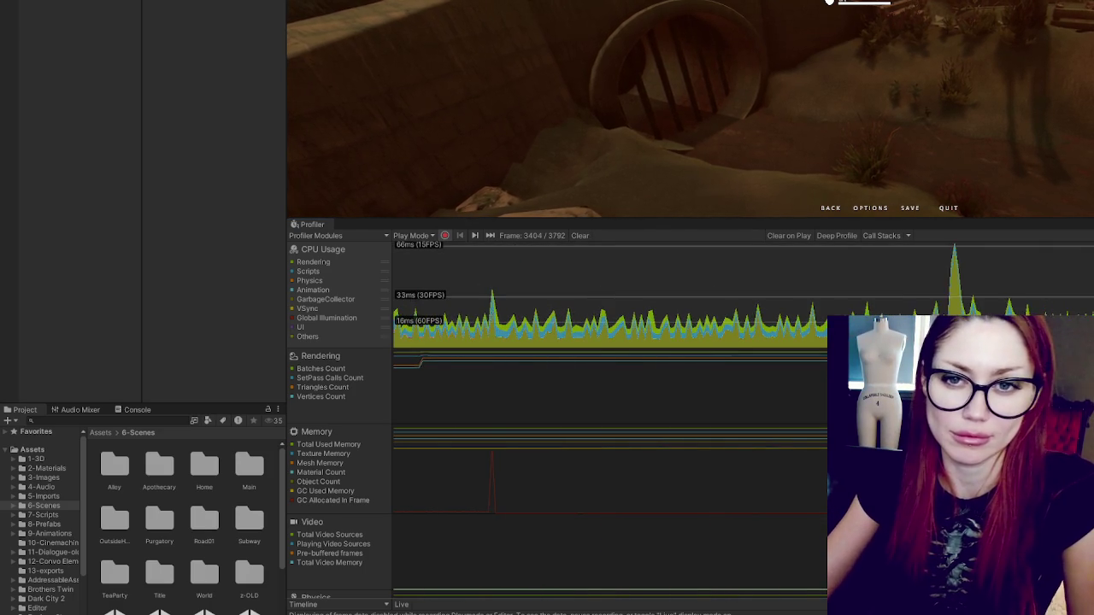
key("Escape")
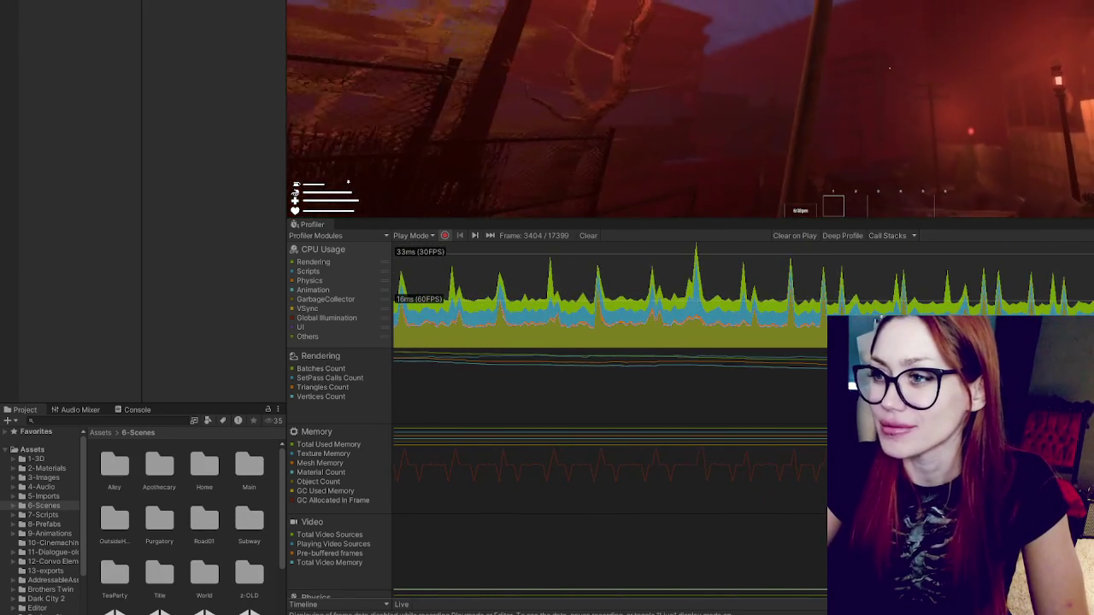
key("Escape")
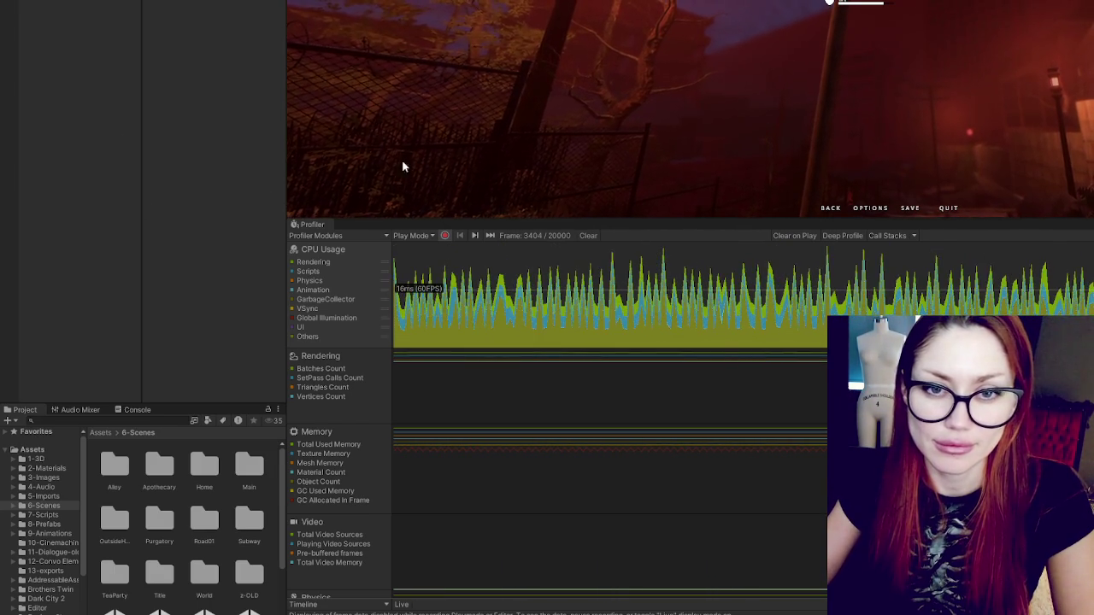
Step: Enable Deep Profile, reload scripts, and start the game from its STRAIN title menu
left_click(845, 235)
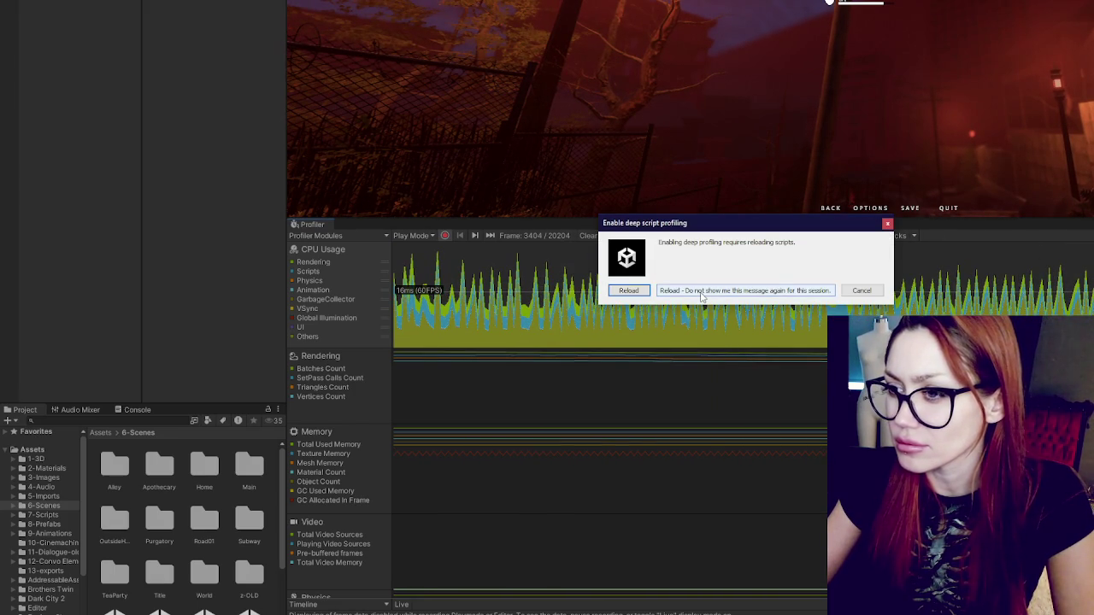
left_click(644, 292)
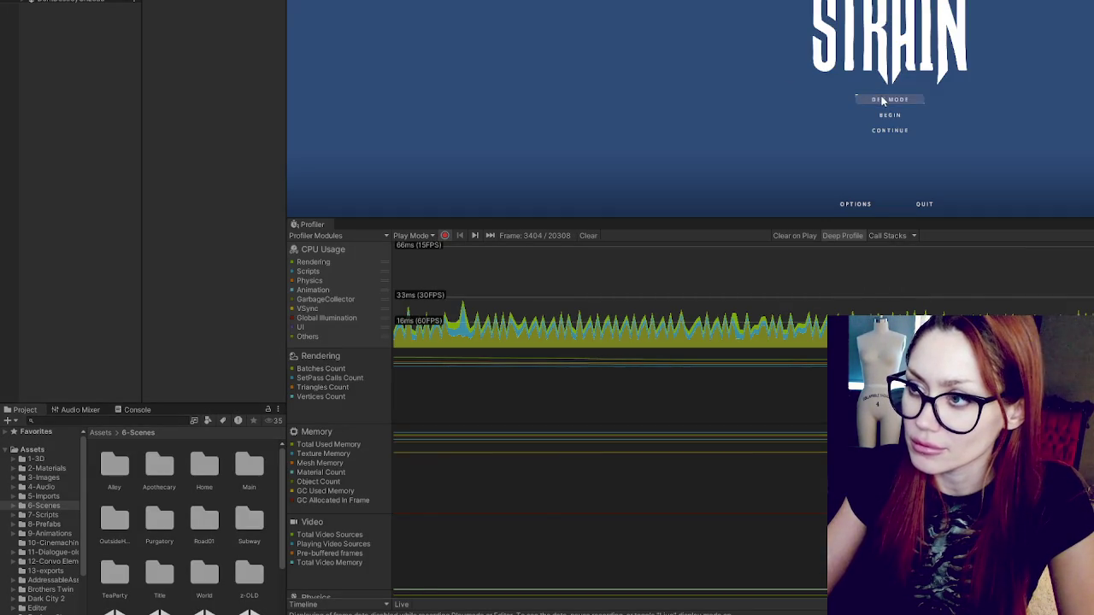
left_click(883, 101)
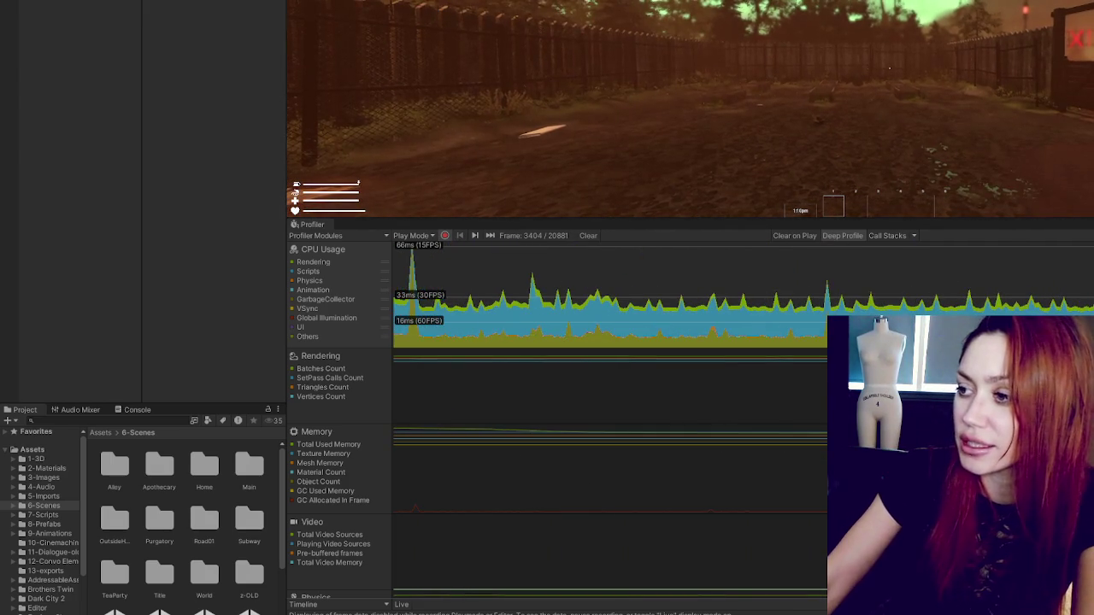
Step: Play under Deep Profile, pausing with Escape to toggle the Scripts CPU layer, then stop recording
key("Escape")
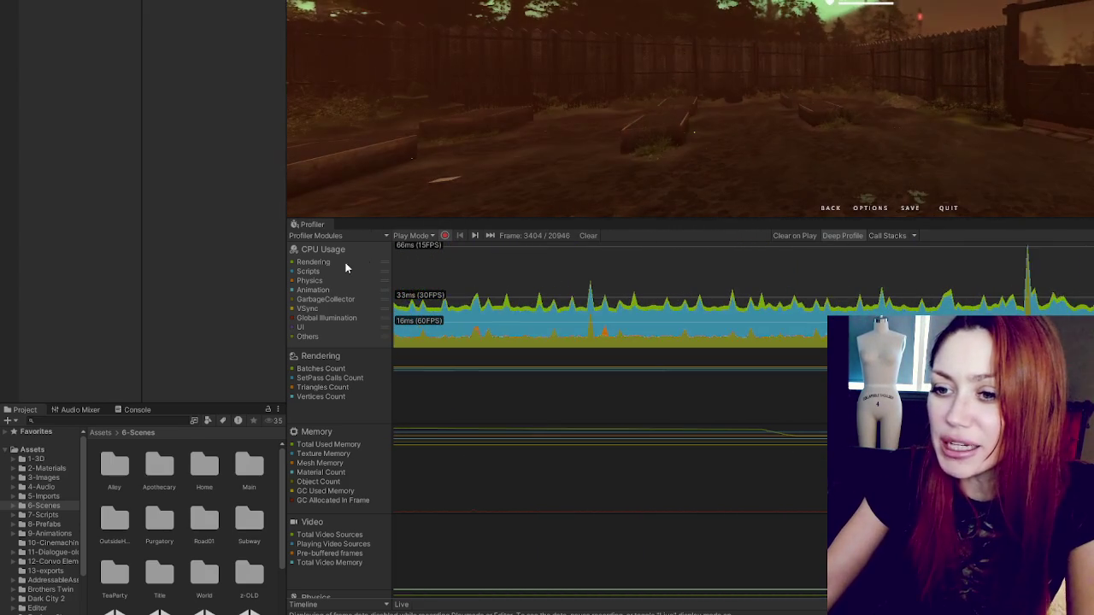
left_click(295, 272)
left_click(295, 272)
key("Escape")
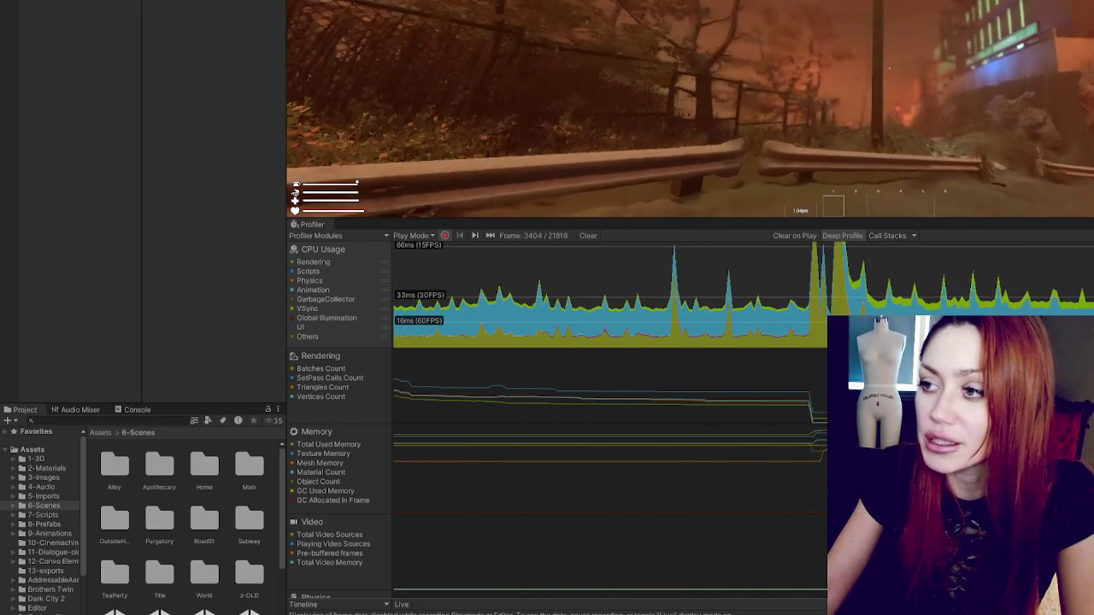
key("Escape")
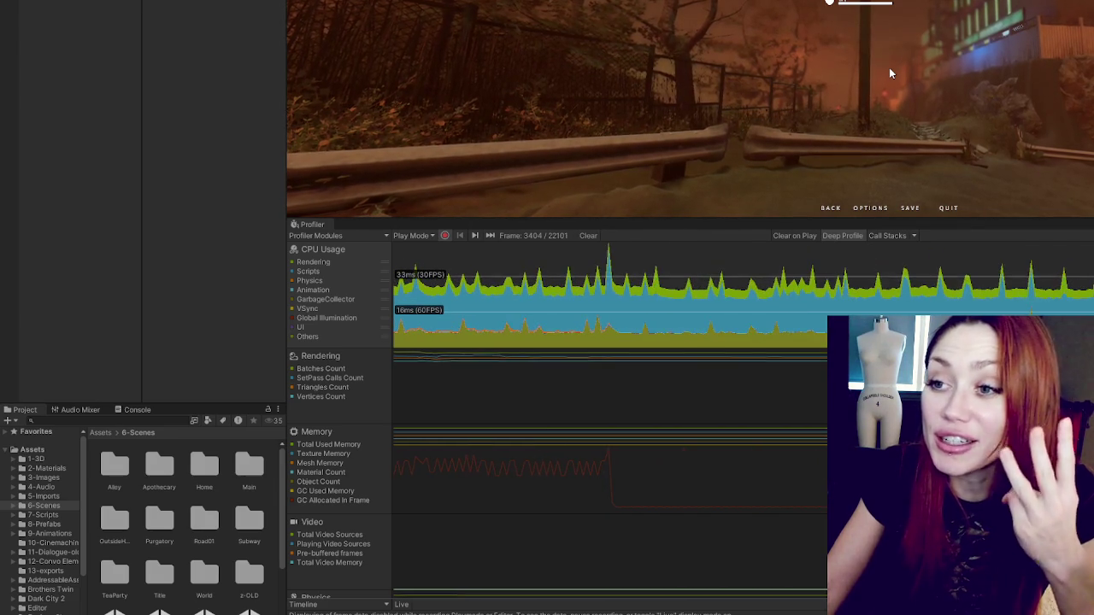
key("Escape")
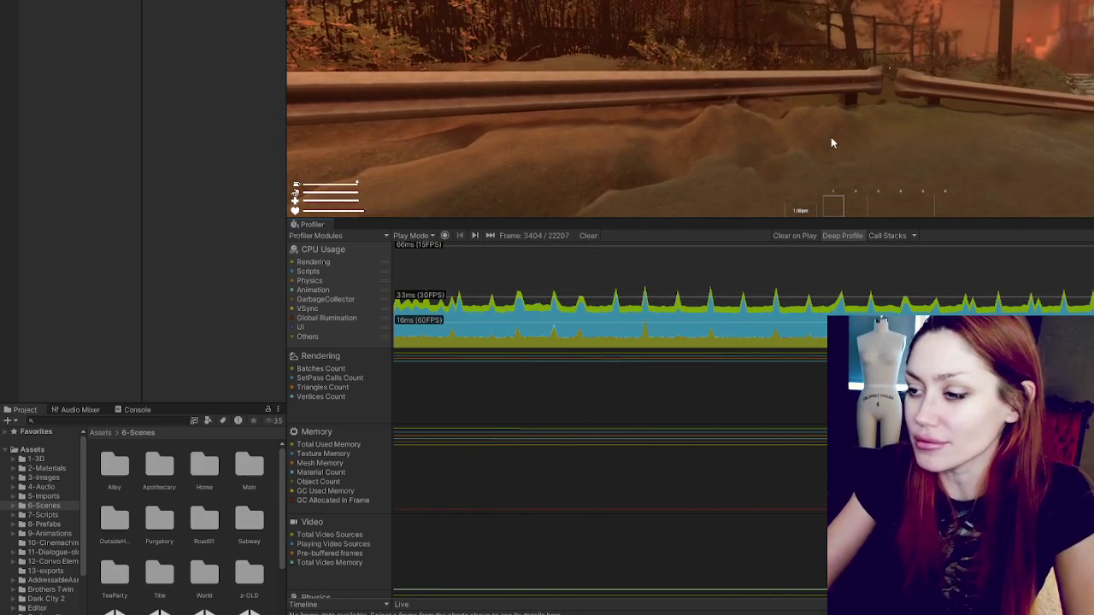
left_click(929, 301)
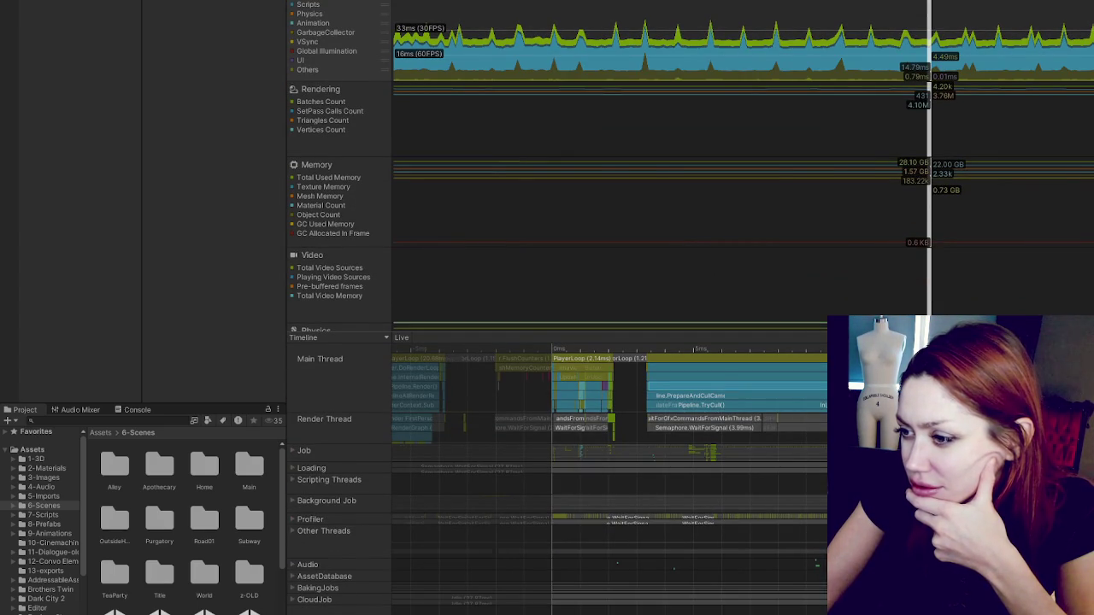
Step: Enlarge the frame timeline, toggle the Job group, and stretch the Render Thread and Main Thread lanes
left_click(793, 407)
left_click_drag(363, 332, 363, 36)
left_click(293, 152)
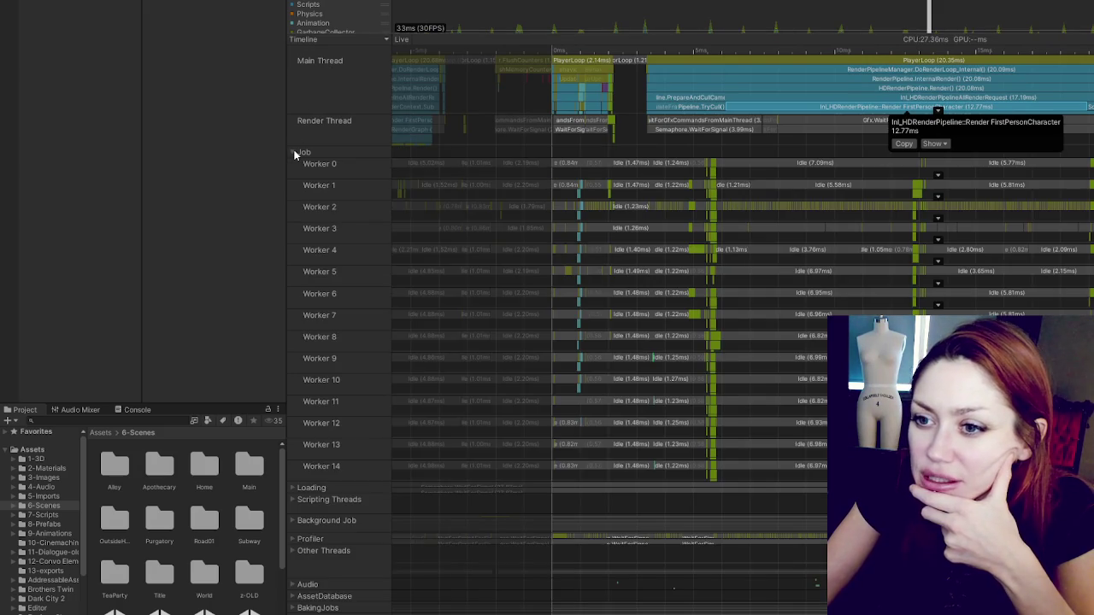
left_click(293, 152)
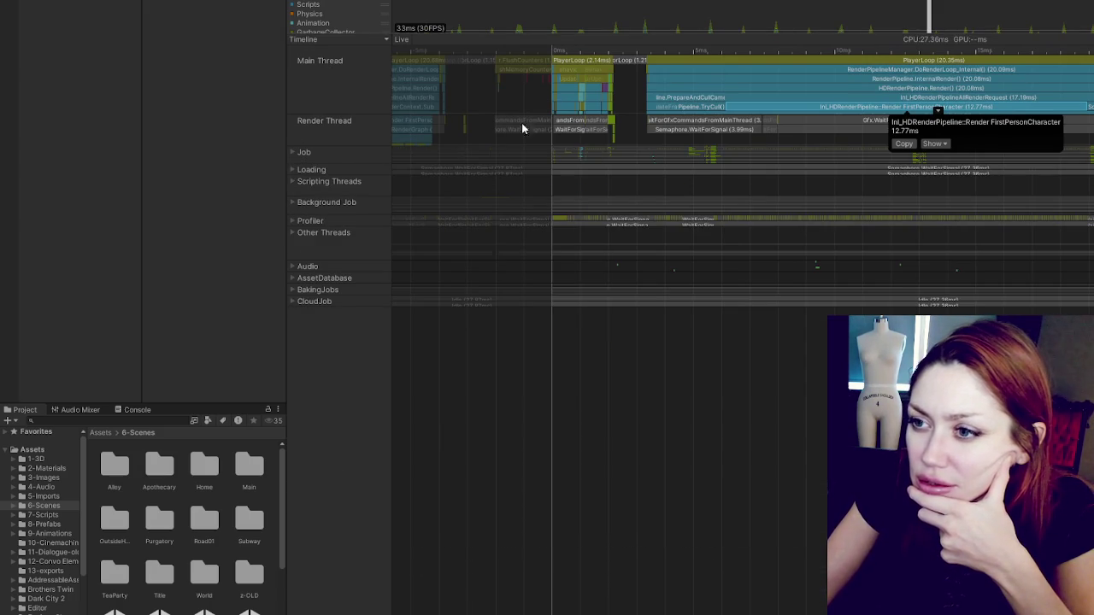
left_click(937, 88)
left_click(938, 109)
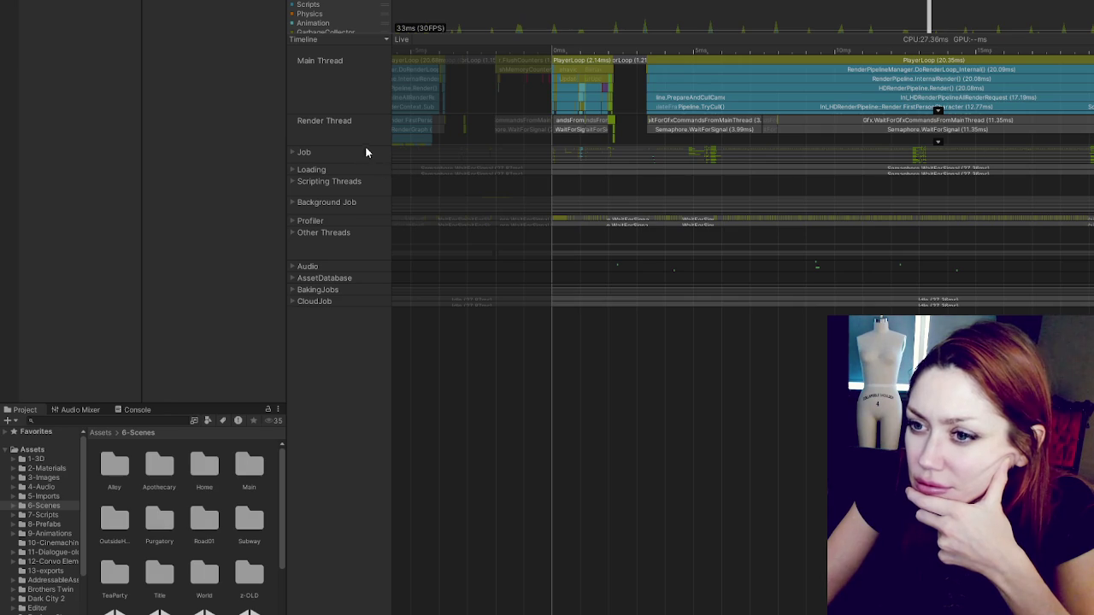
left_click_drag(365, 147, 366, 186)
left_click_drag(361, 114, 388, 379)
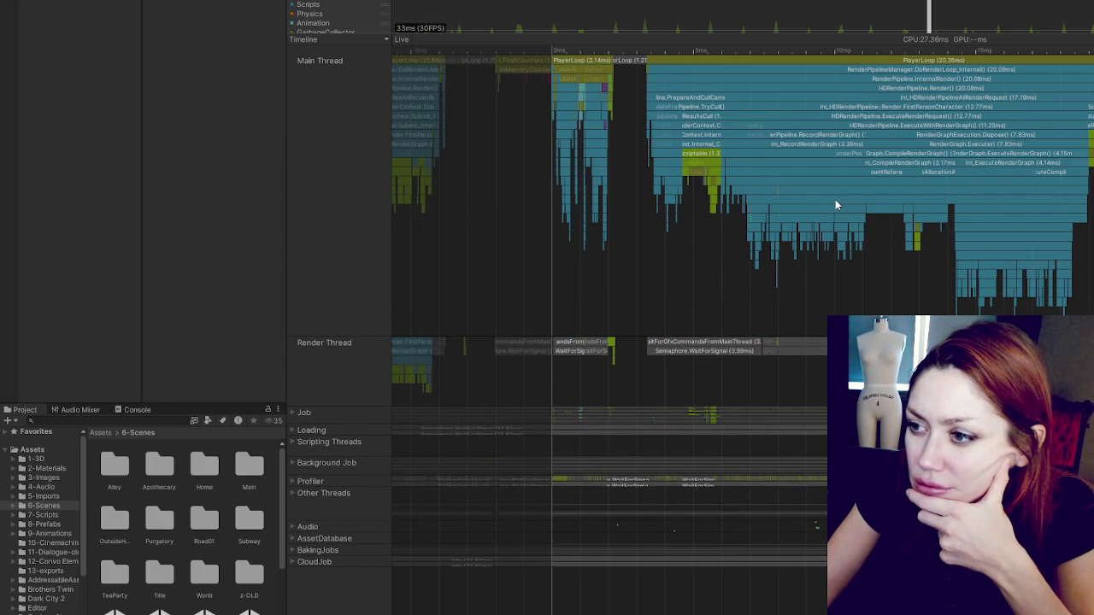
Step: Read HDRP render timings from InternalRender (20.08 ms) to CountReferences (1.10 ms), then switch to Hierarchy view
left_click(804, 73)
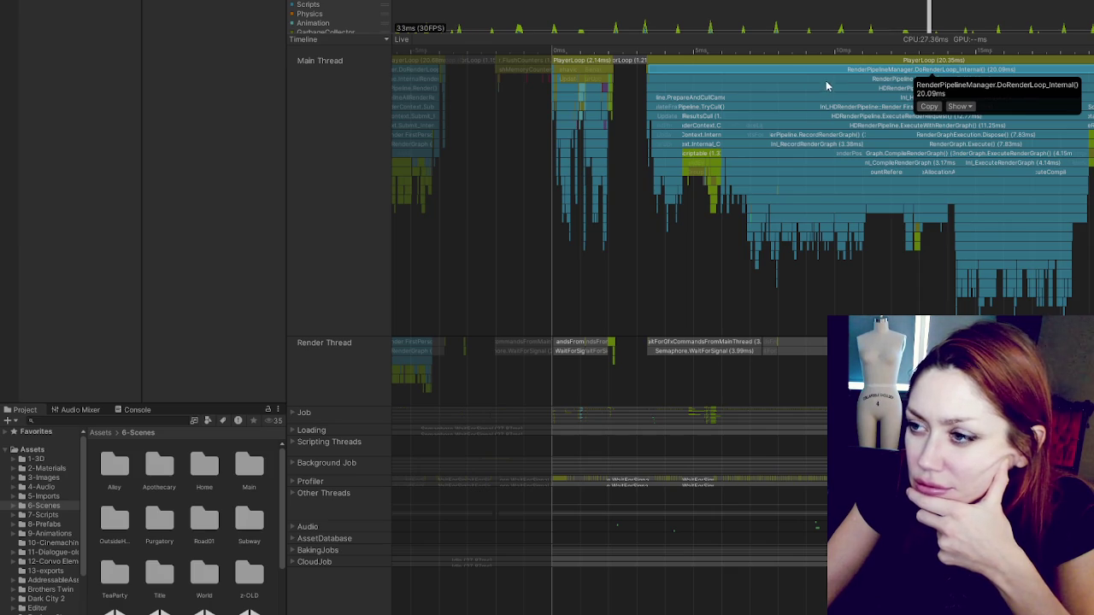
left_click(833, 79)
left_click(875, 98)
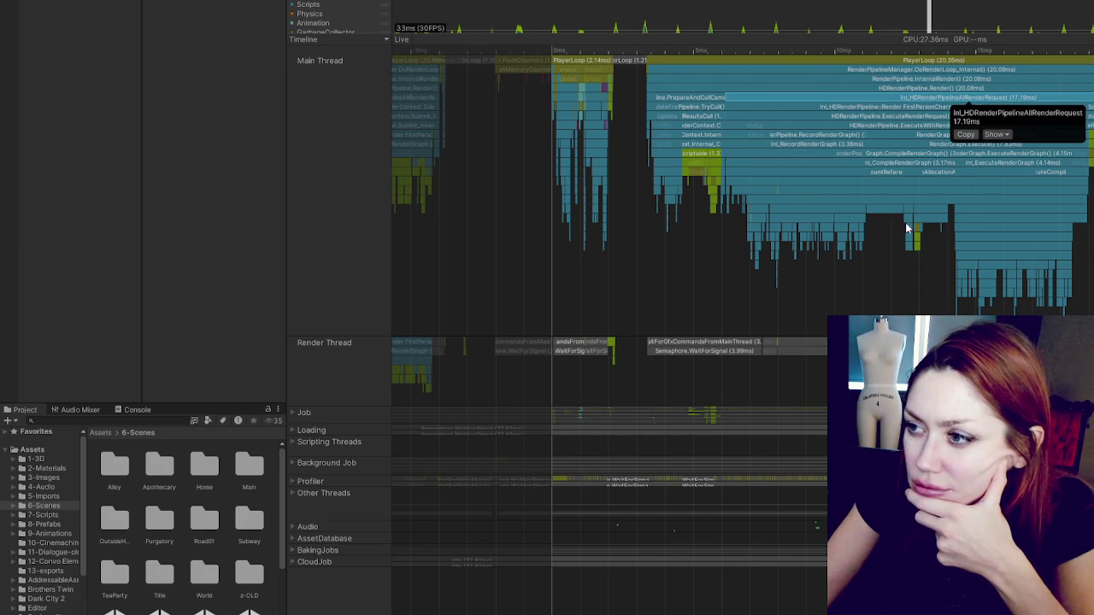
left_click(888, 107)
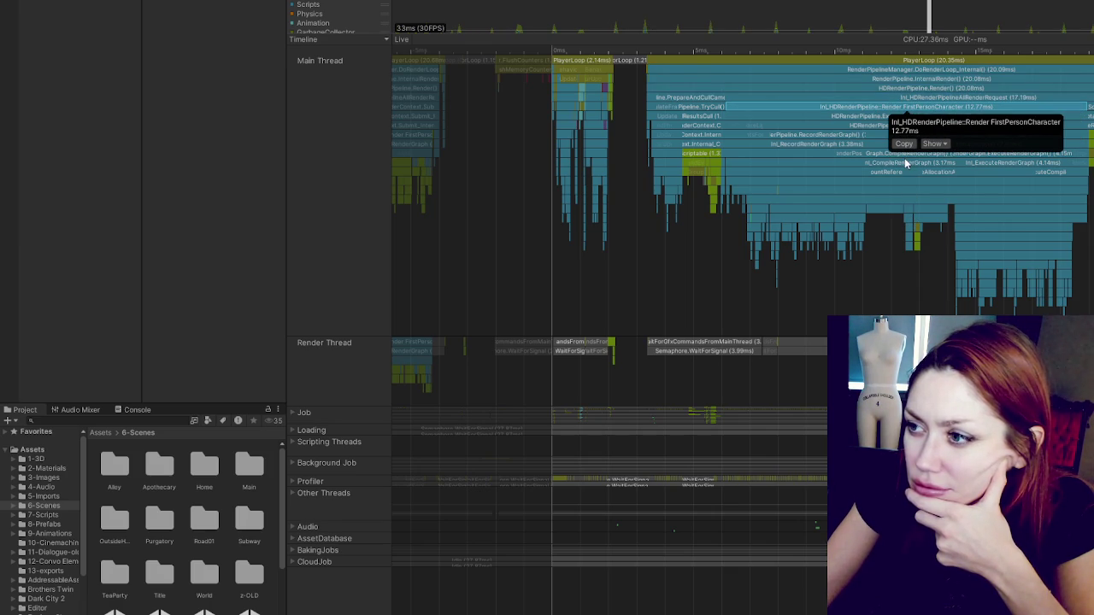
left_click(863, 116)
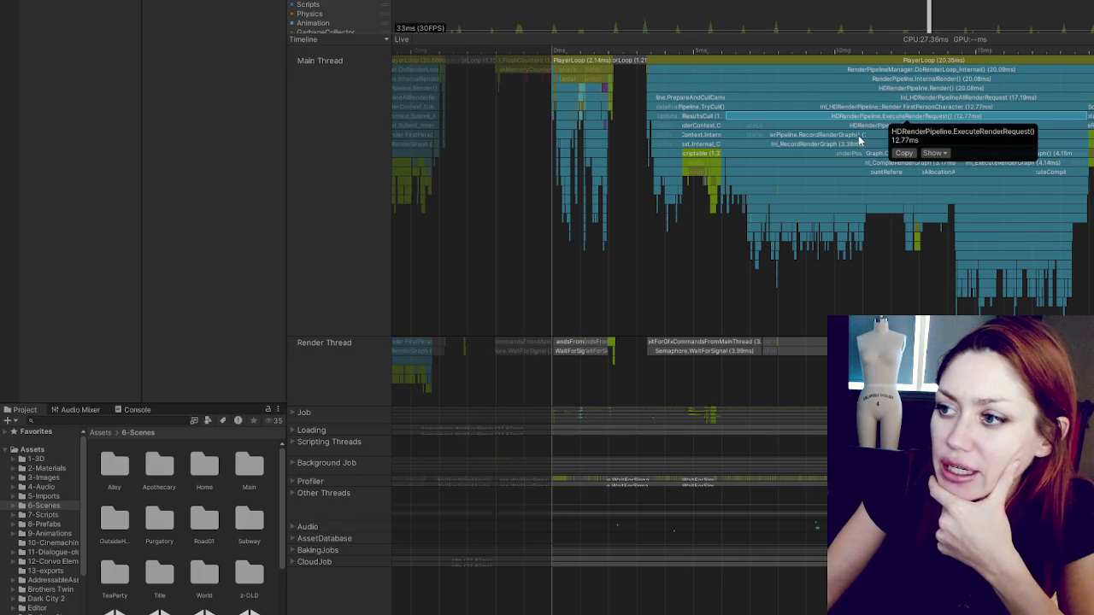
left_click(858, 134)
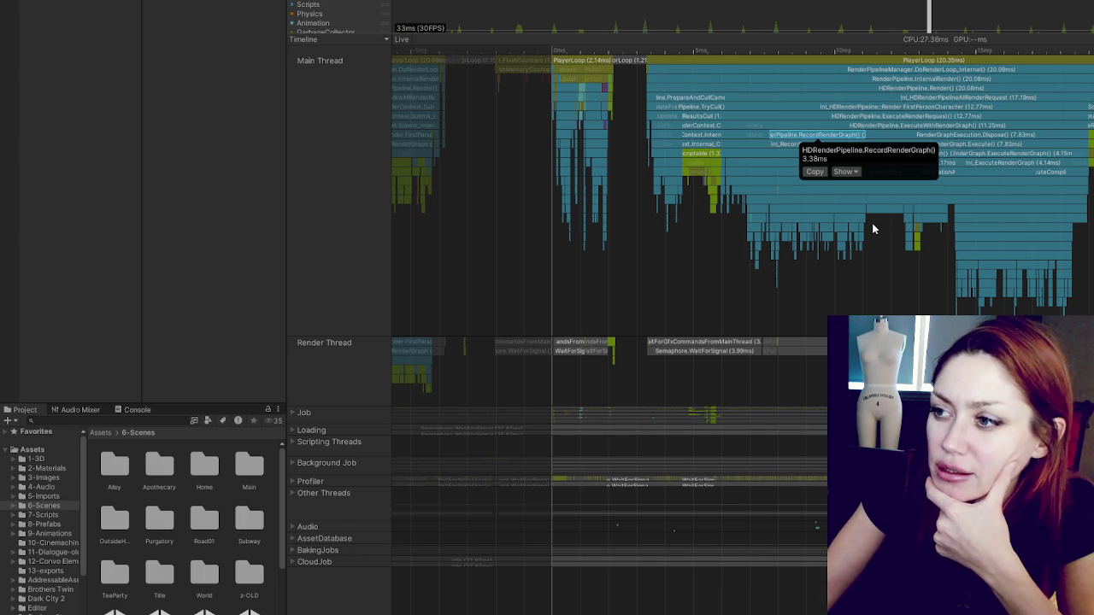
left_click(989, 137)
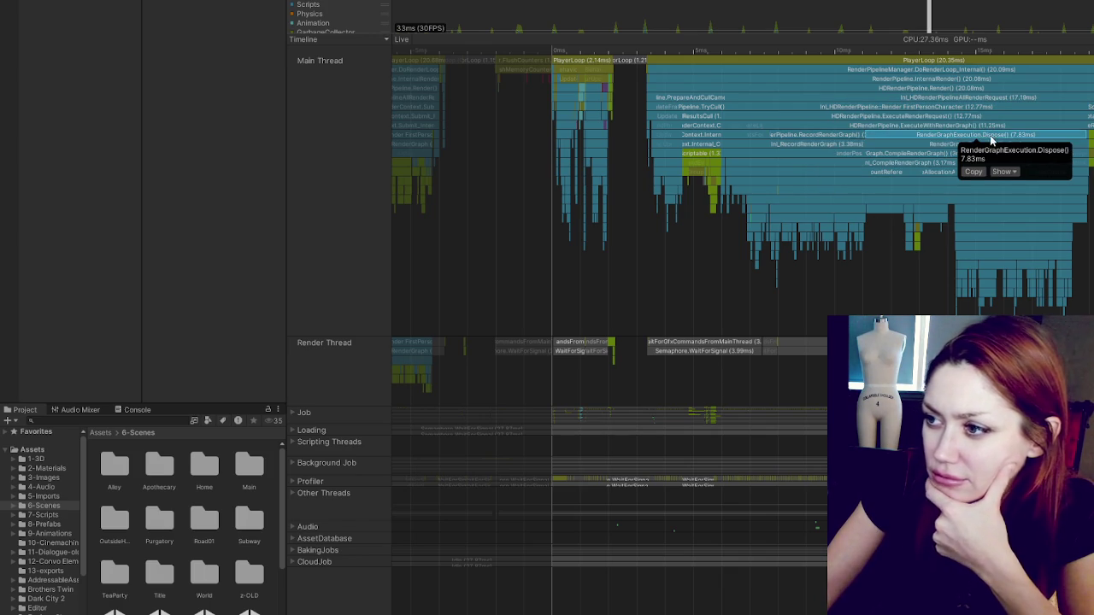
left_click(898, 163)
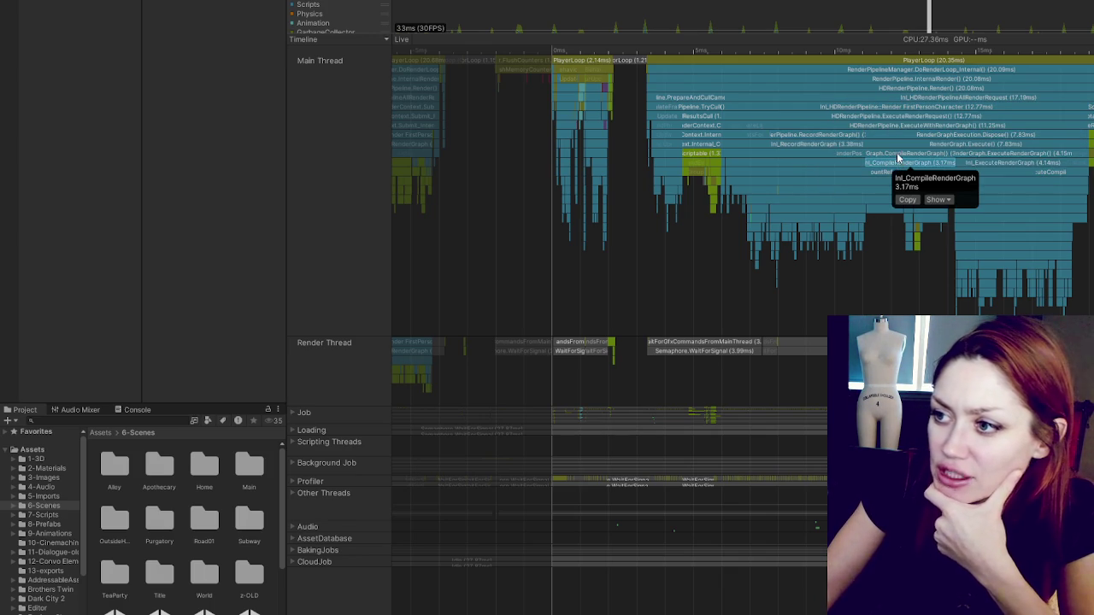
left_click(900, 154)
left_click(879, 173)
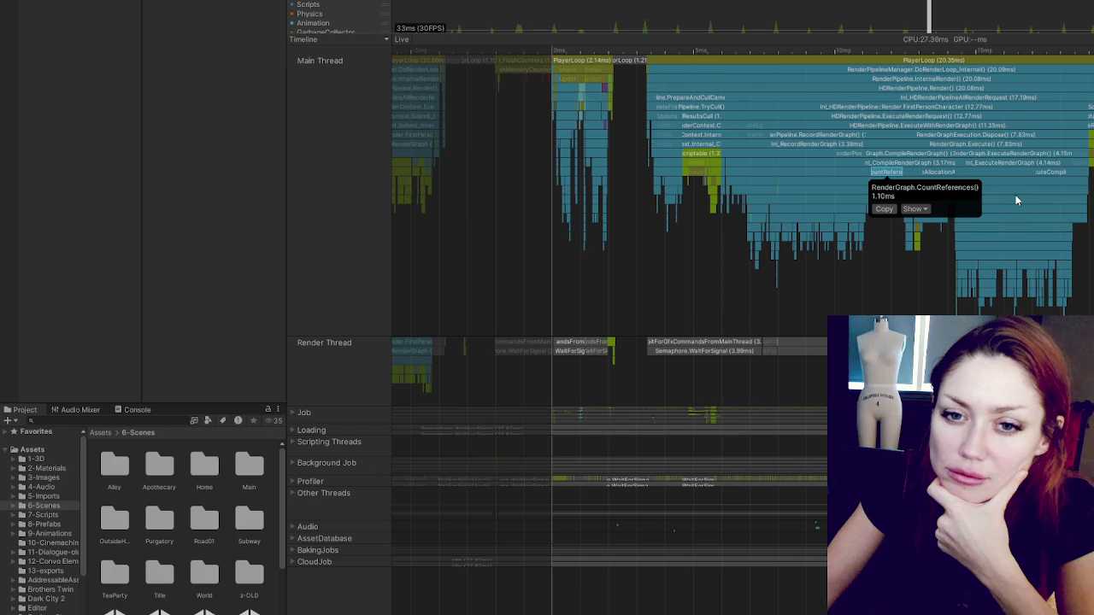
left_click(361, 42)
left_click(346, 61)
Step: Widen the function name column and collapse the hierarchy back to top-level PlayerLoop and EditorLoop
scroll(417, 114, "up", 5)
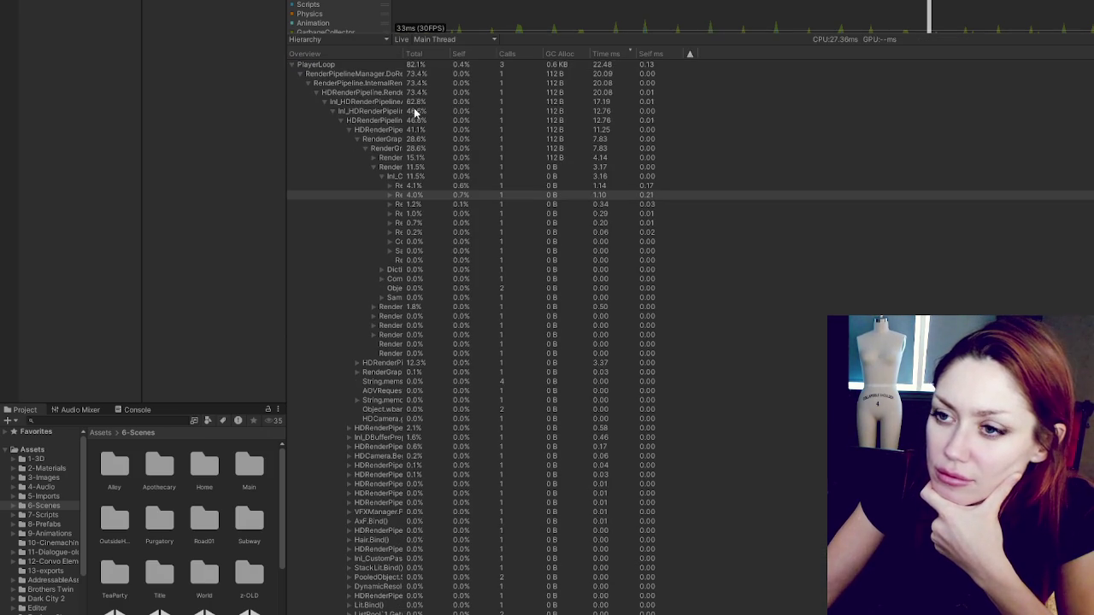
left_click_drag(596, 64, 709, 65)
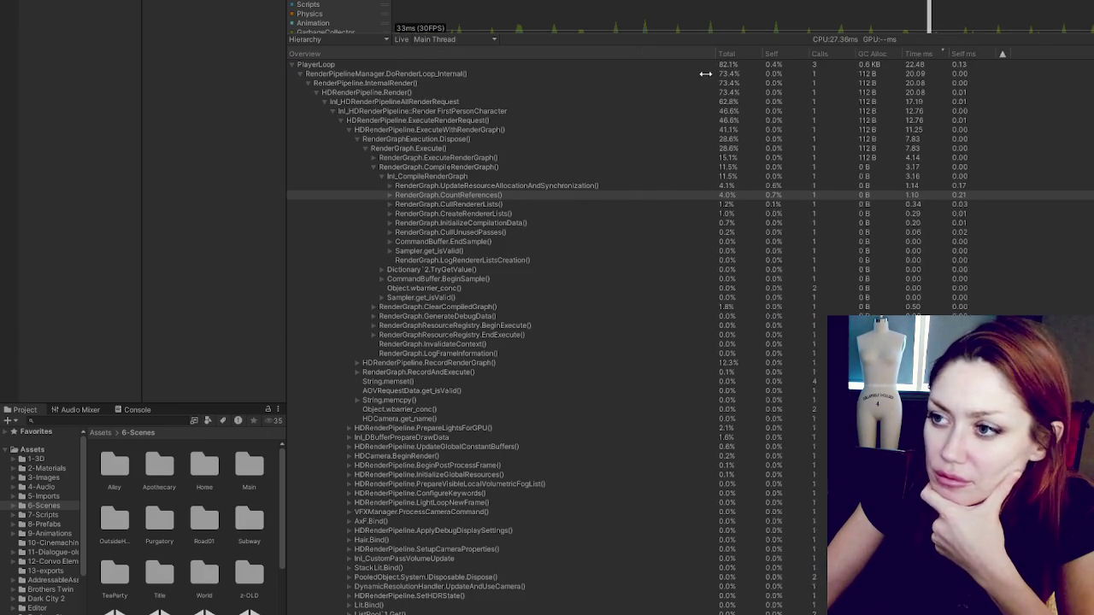
left_click(312, 84)
left_click(312, 85)
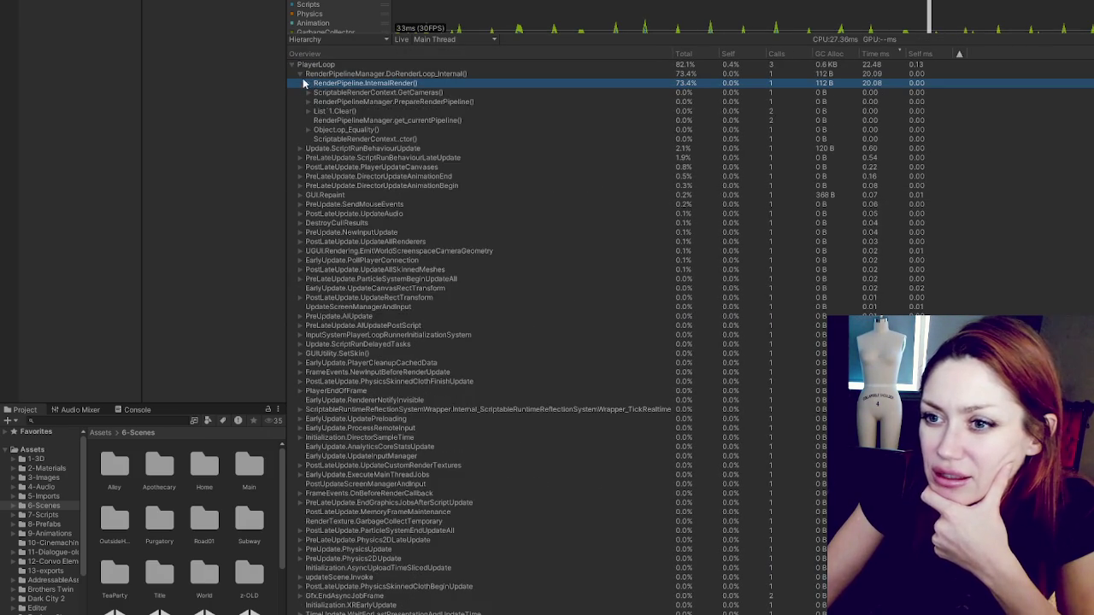
left_click(301, 74)
left_click(322, 75)
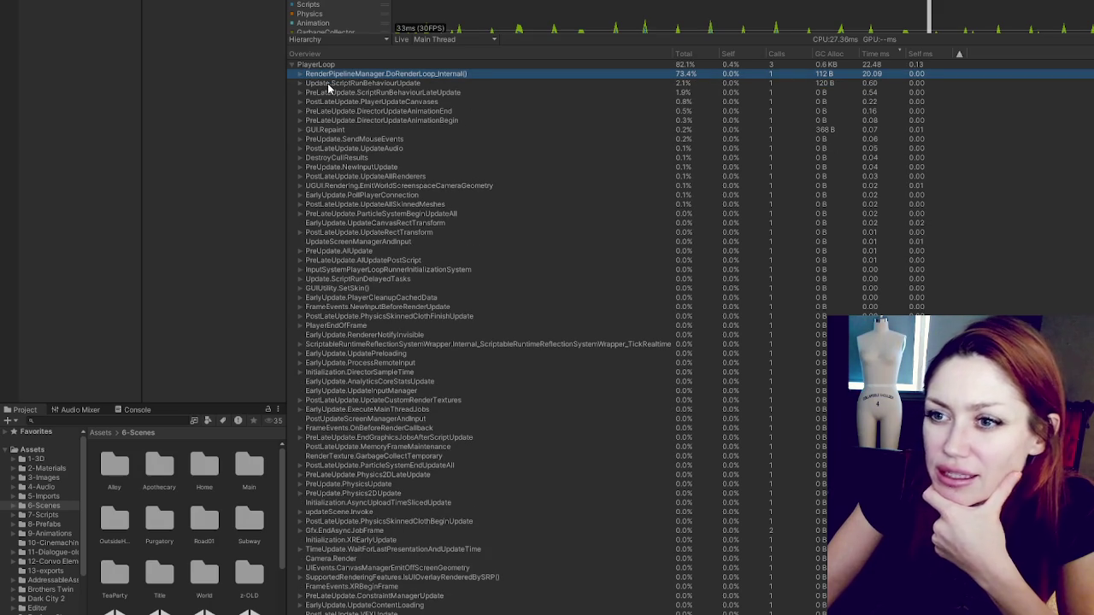
left_click(291, 66)
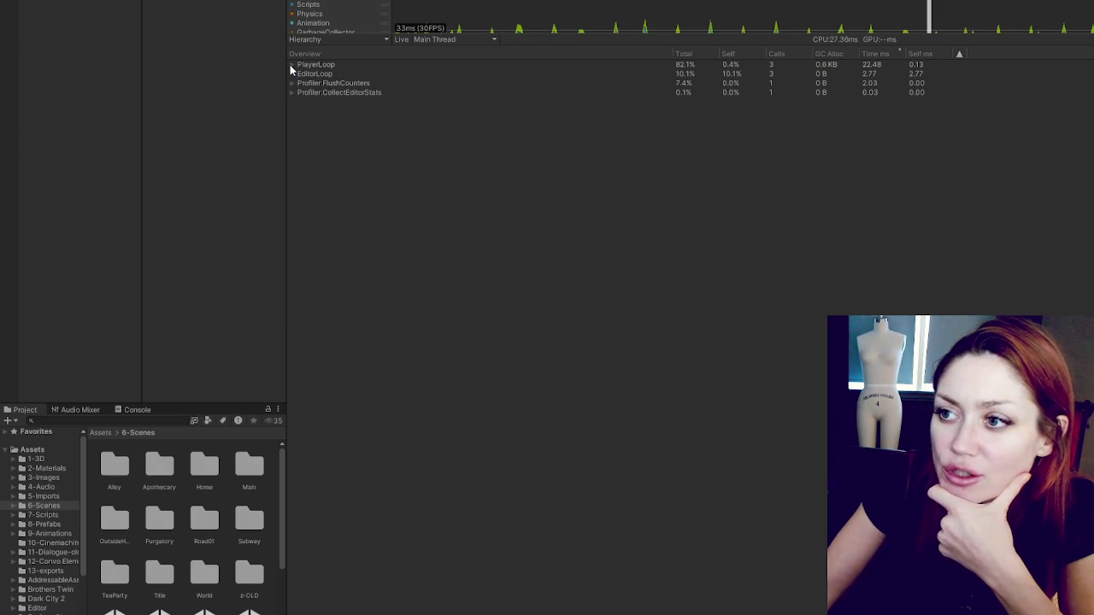
left_click(293, 75)
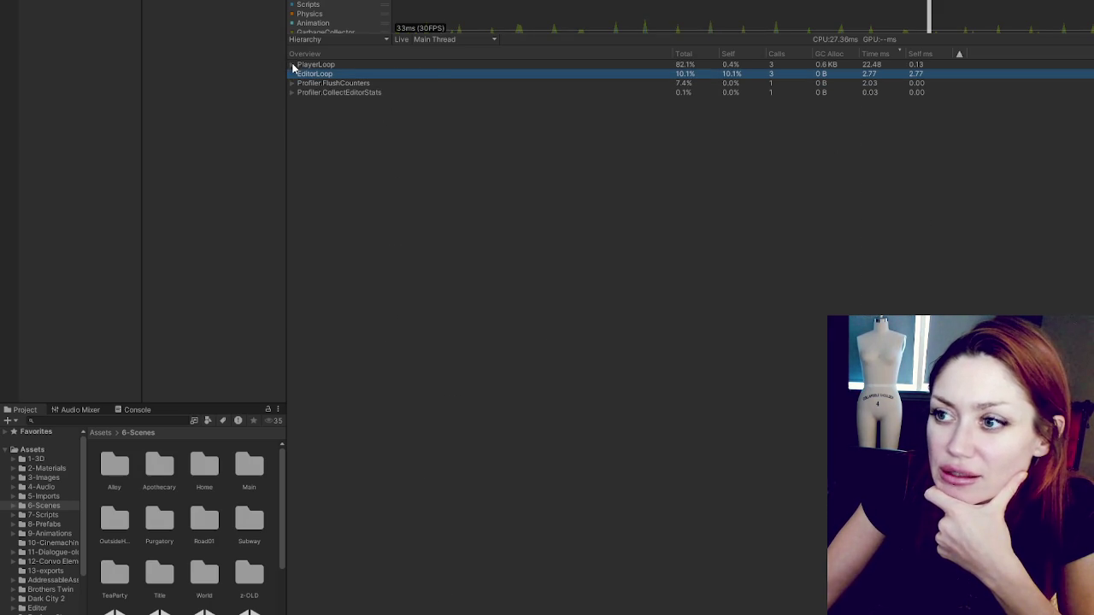
Step: Expand PlayerLoop through InternalRender and Render FirstPersonCharacter down to UpdateResourceAllocationAndSynchronization (1.14 ms)
left_click(293, 65)
left_click(373, 76)
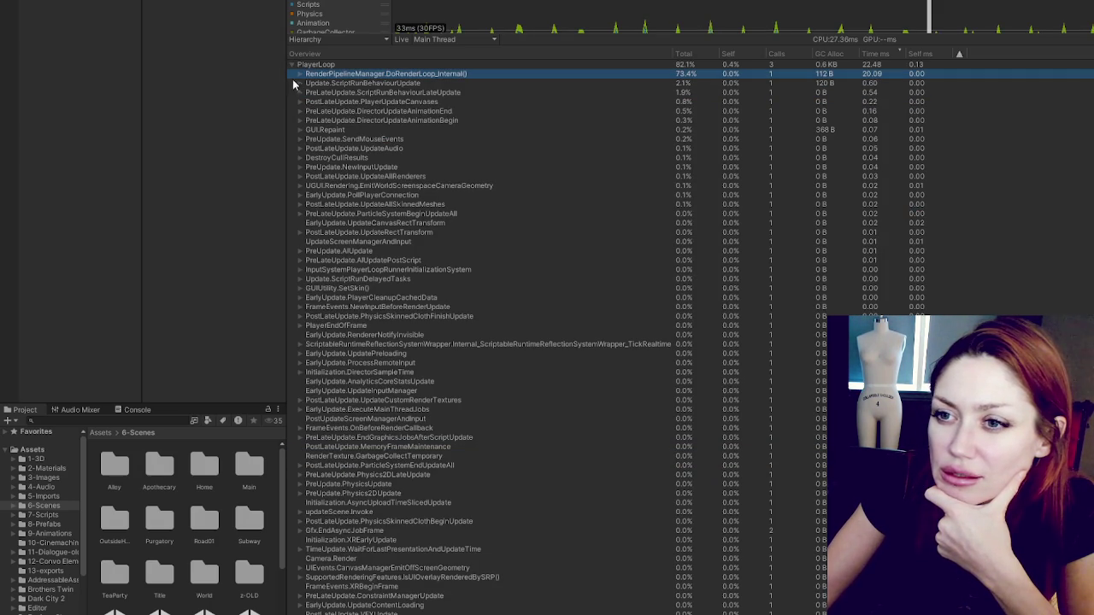
left_click(299, 74)
left_click(350, 83)
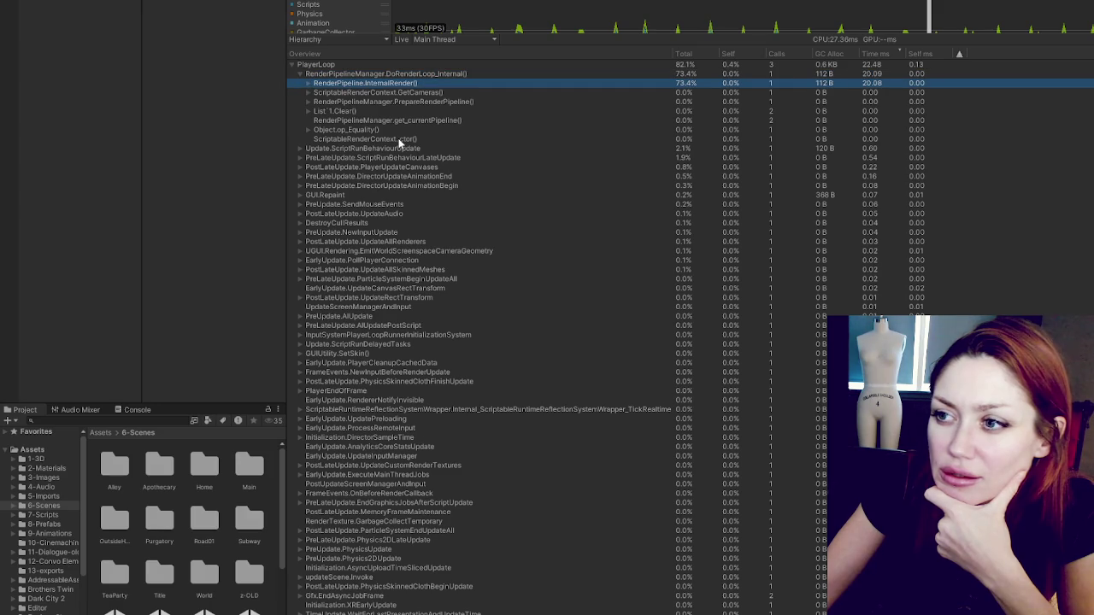
left_click(308, 83, "alt")
left_click(387, 93)
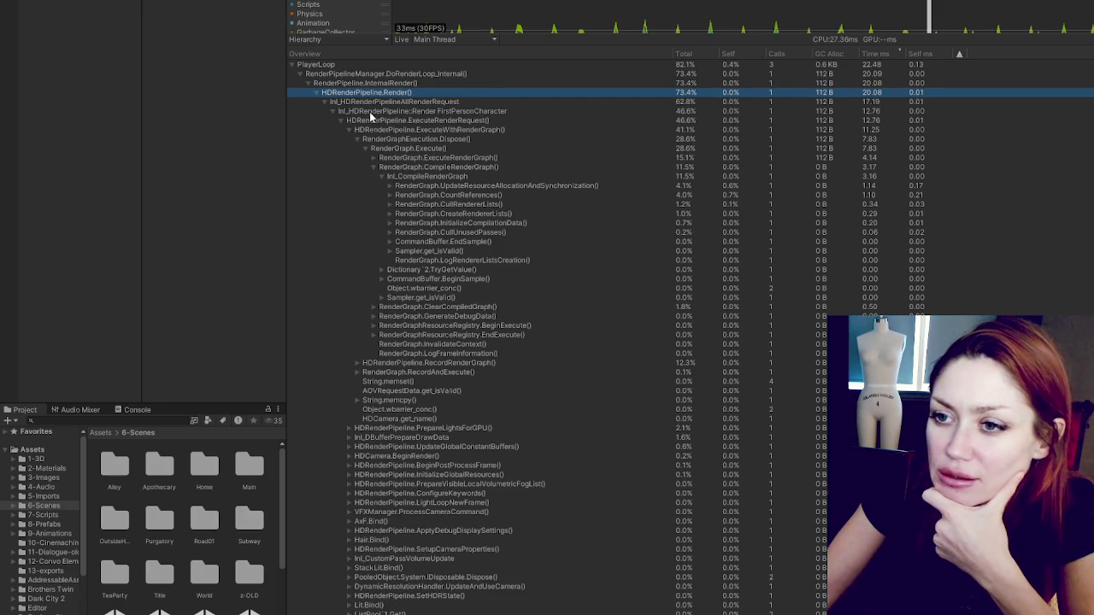
left_click(373, 102)
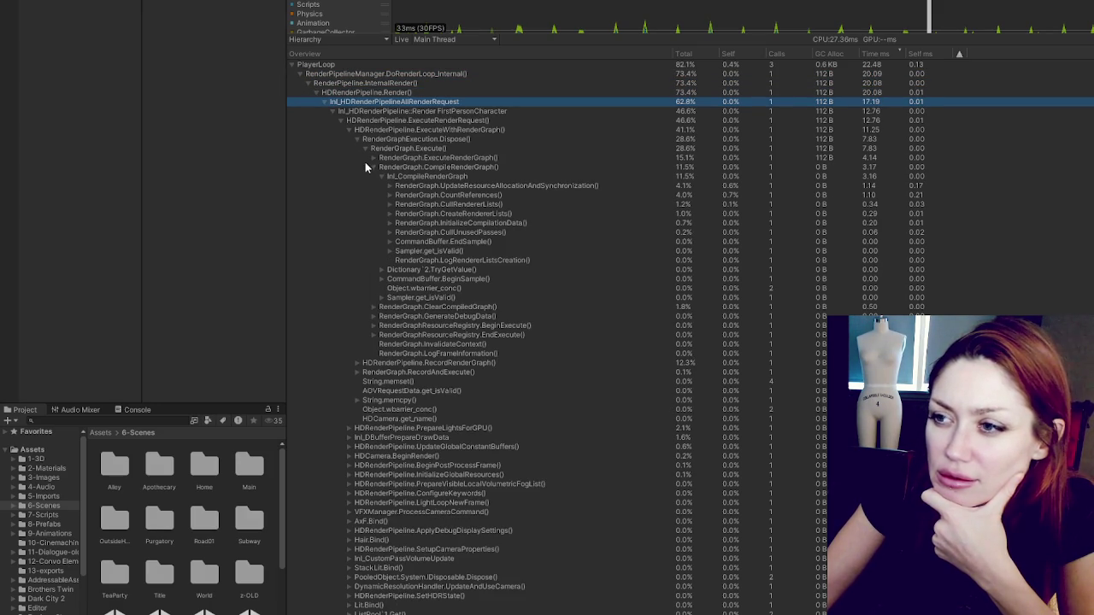
left_click(362, 112)
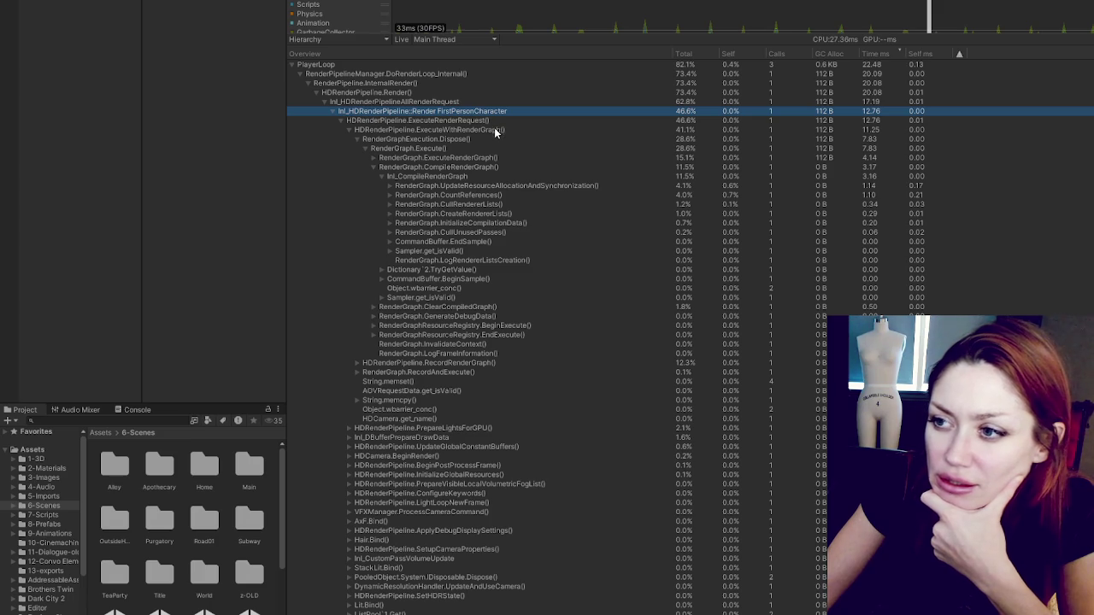
left_click(501, 188)
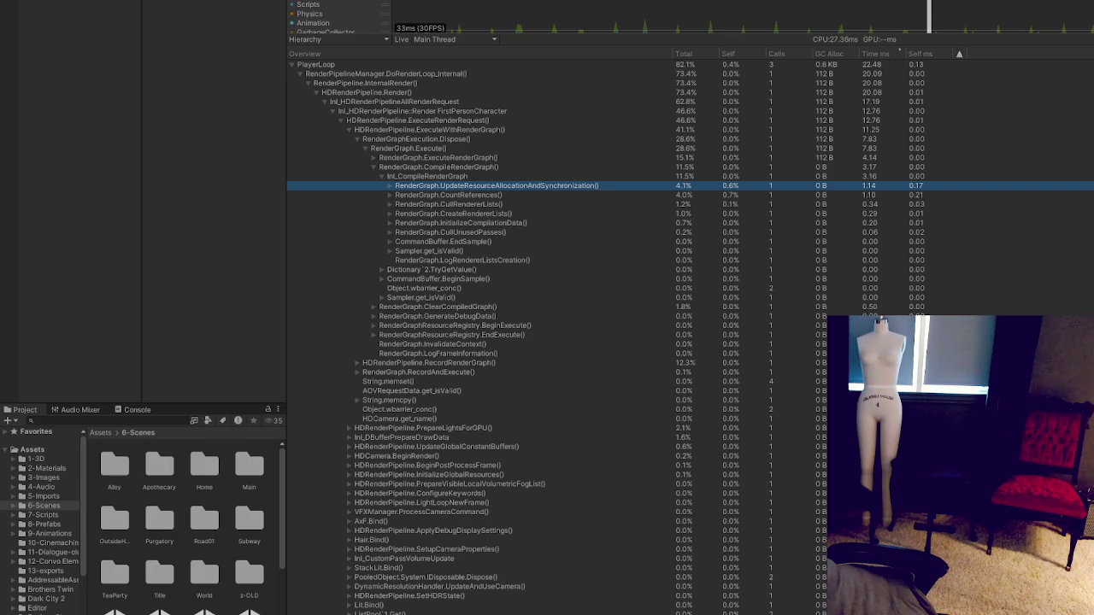
key("alt+Tab")
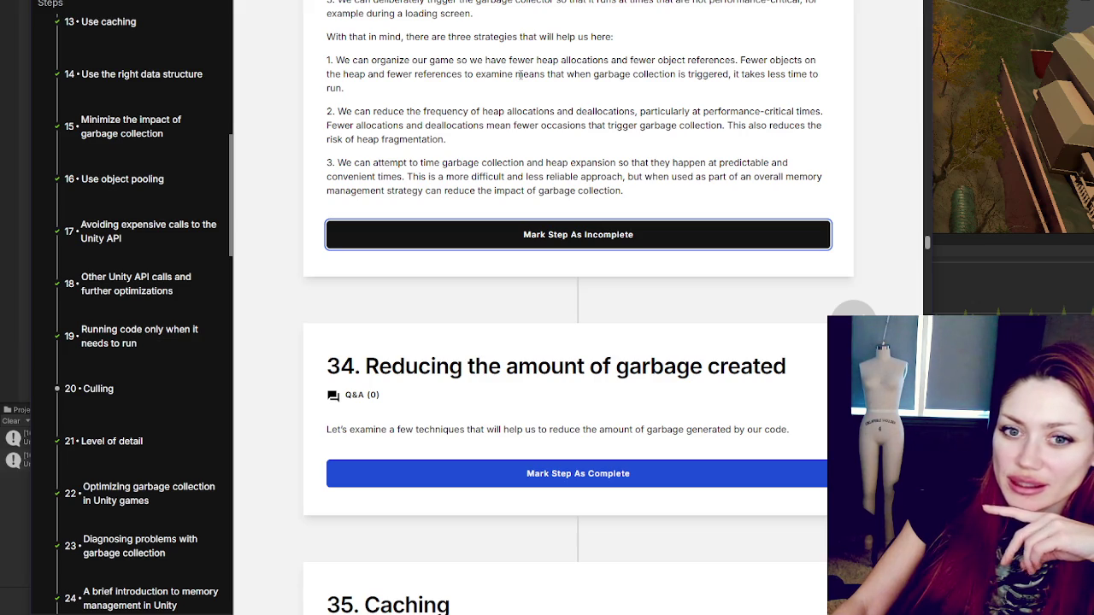
Step: Mark step 34 complete and highlight the opening paragraph of step 35, Caching
scroll(713, 161, "down", 2)
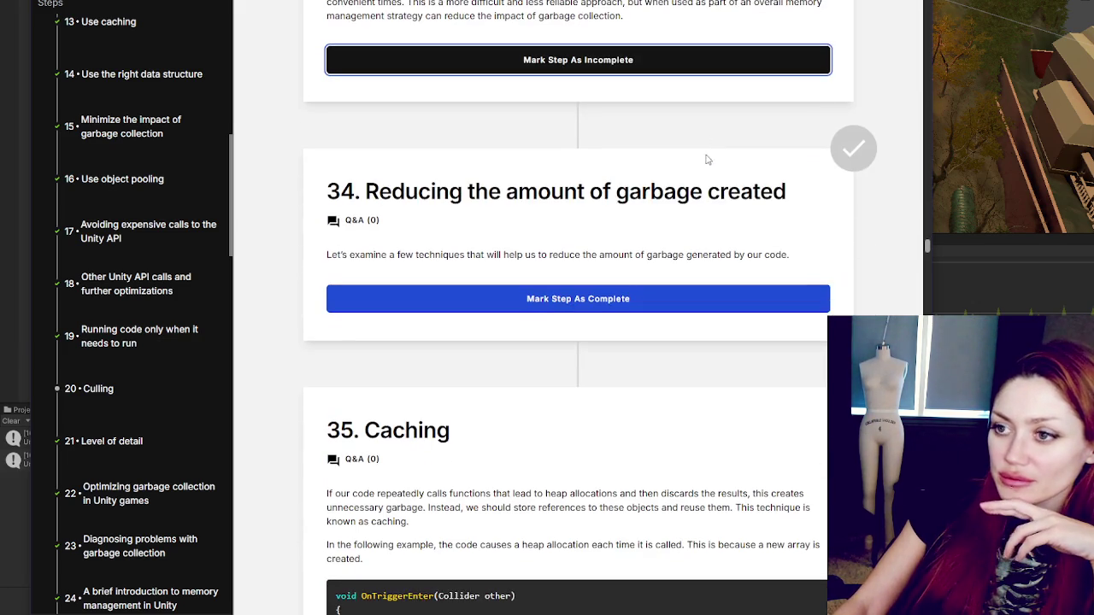
left_click(512, 299)
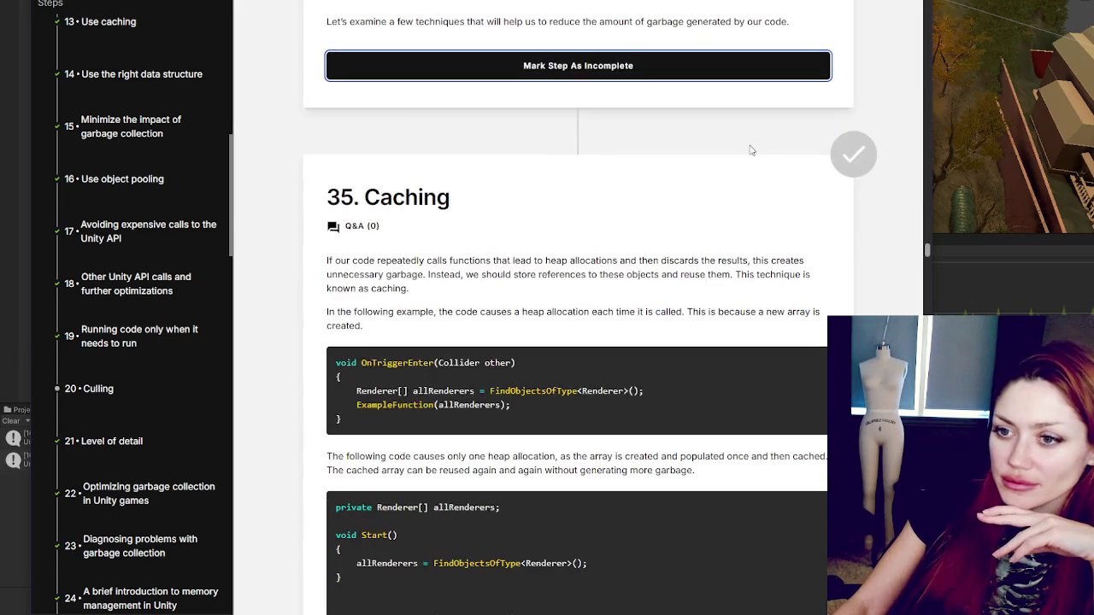
scroll(760, 138, "down", 2)
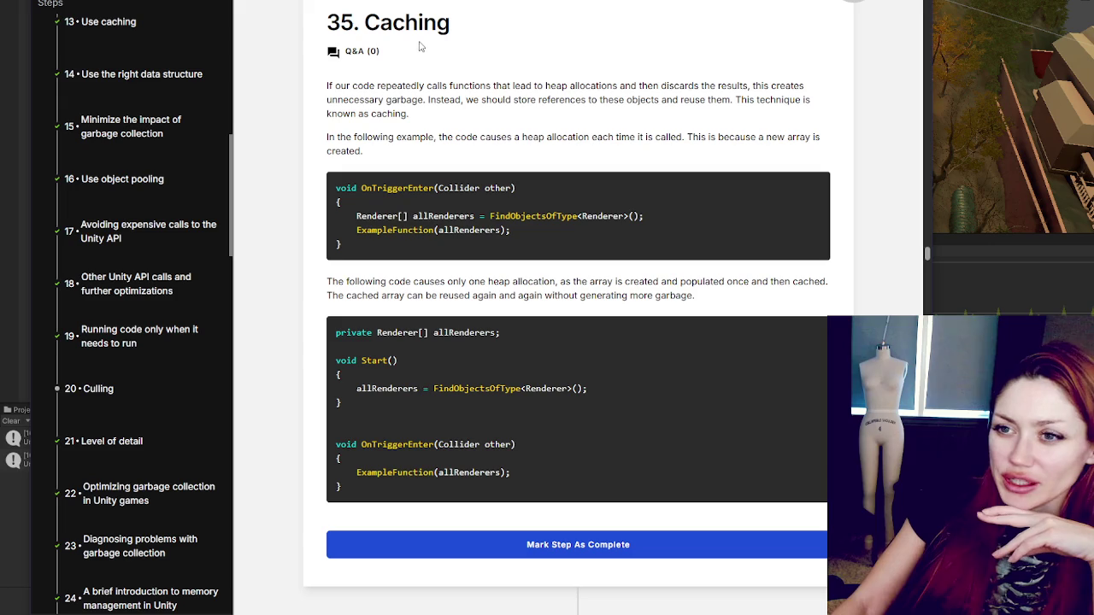
scroll(720, 100, "up", 3)
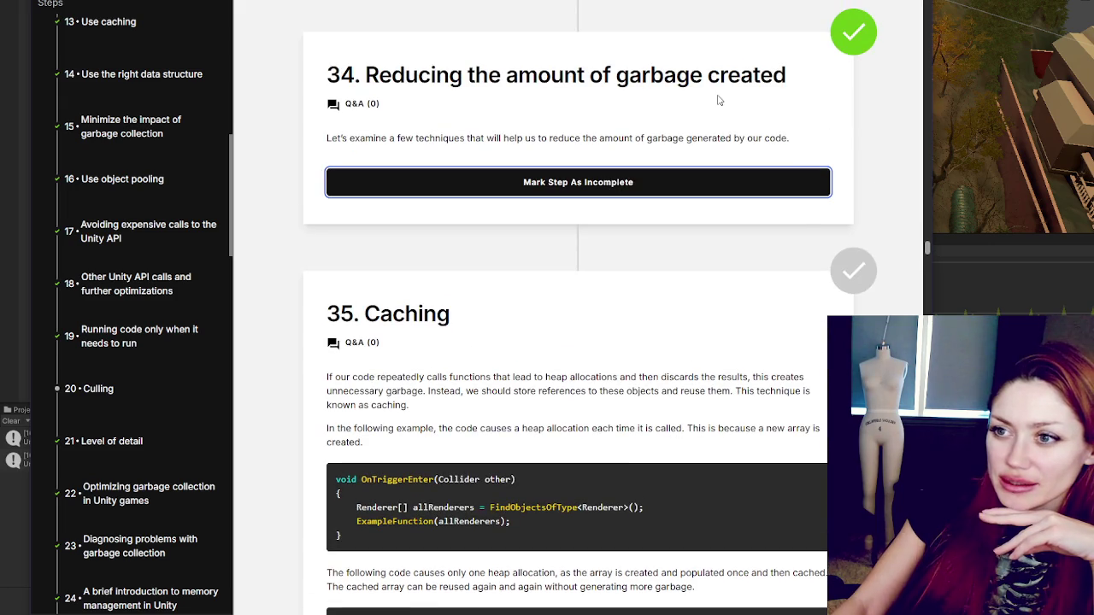
scroll(717, 93, "down", 3)
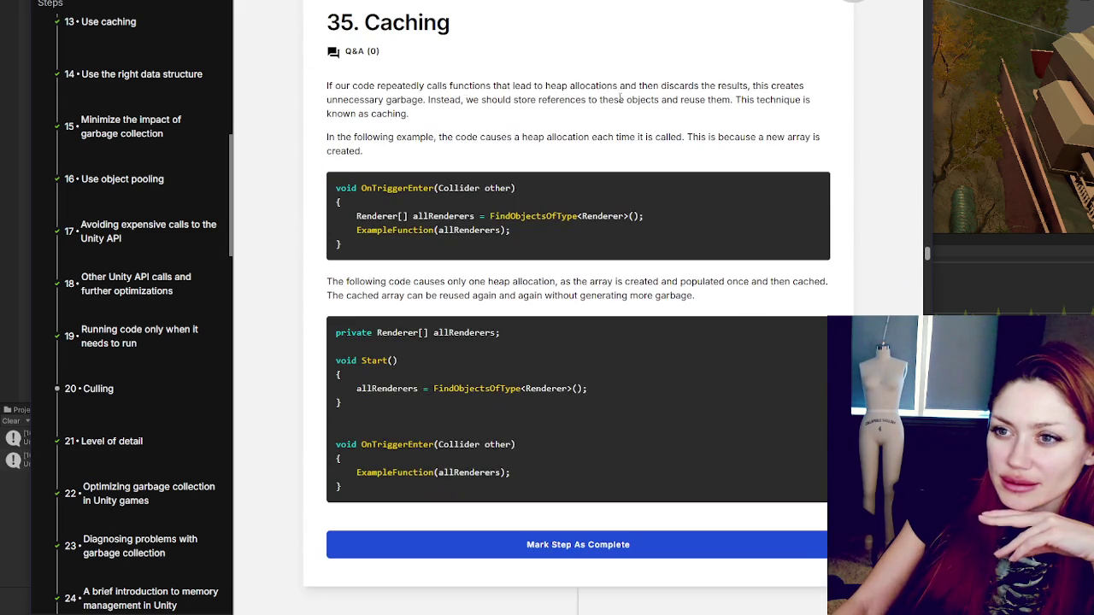
mouse_move(354, 86)
left_mouse_down()
mouse_move(483, 101)
mouse_move(483, 120)
left_mouse_up()
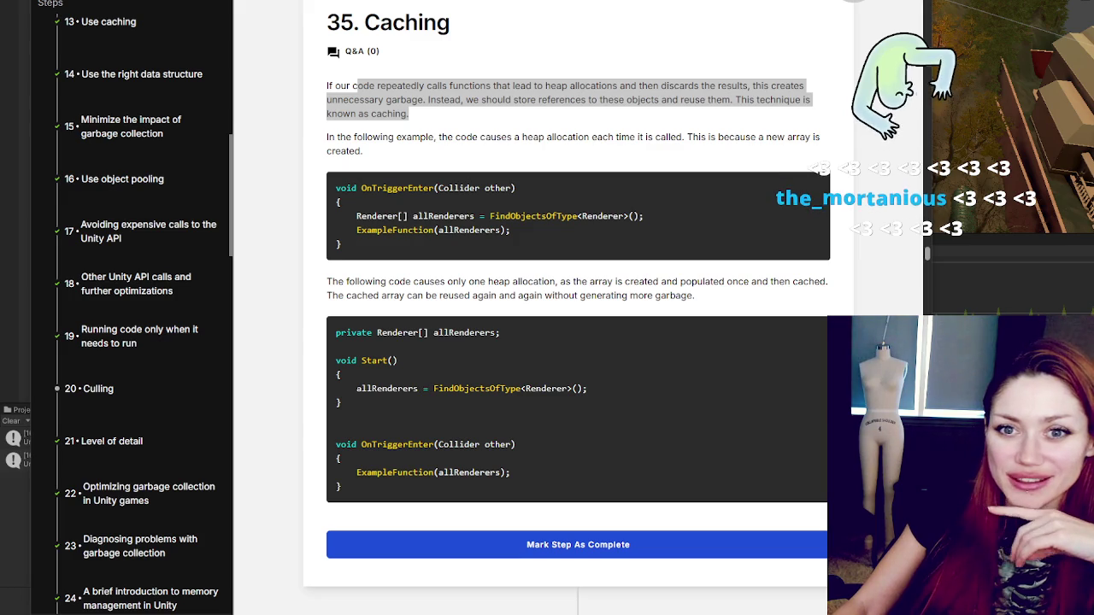
left_click(492, 114)
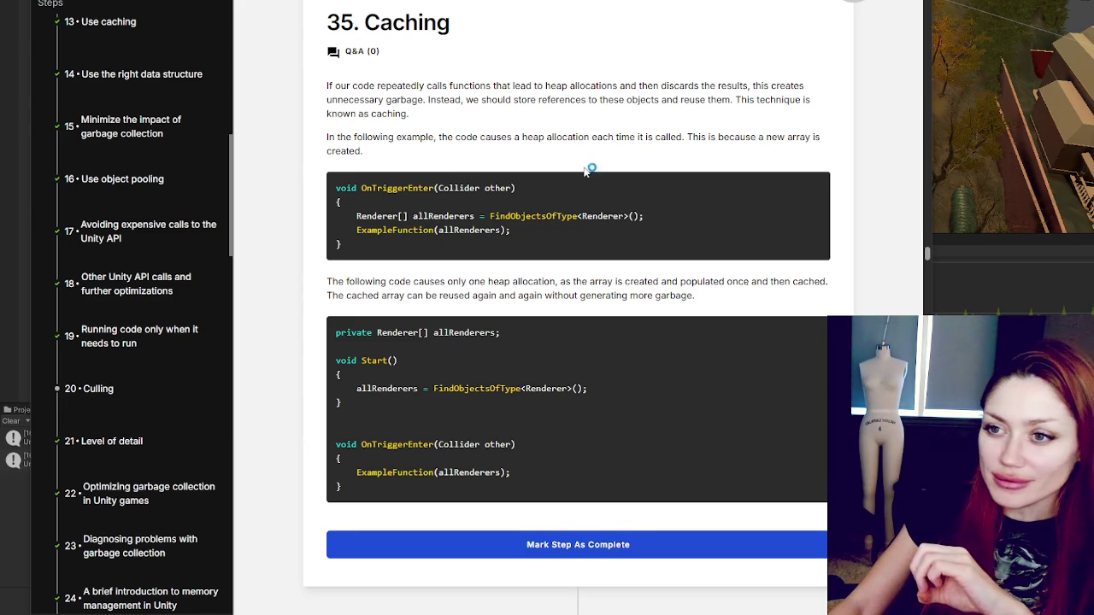
scroll(585, 171, "down", 3)
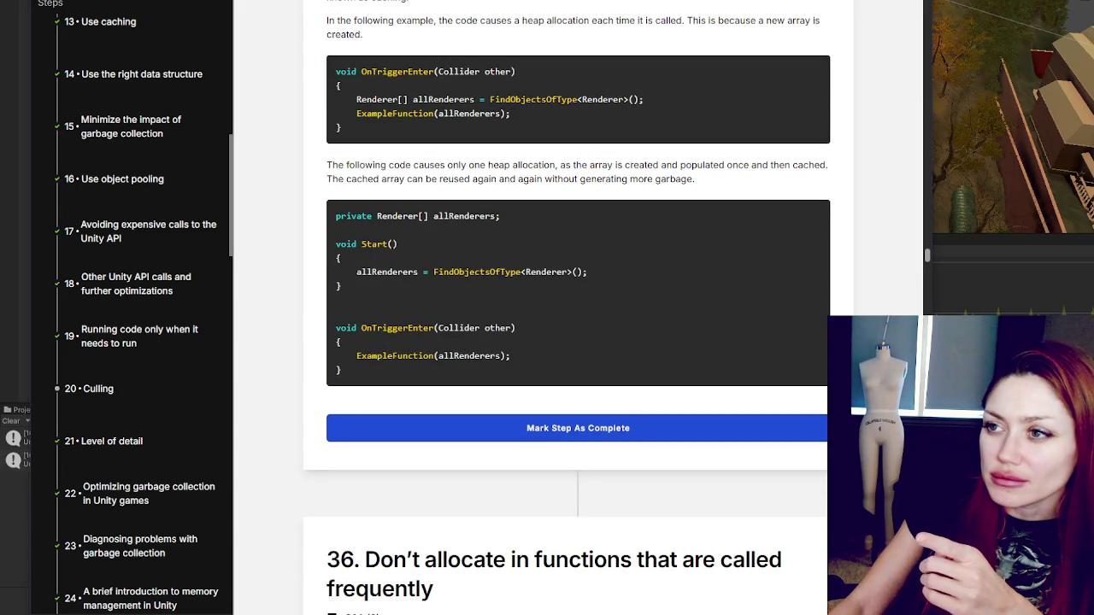
left_click_drag(327, 2, 411, 2)
left_click(368, 2)
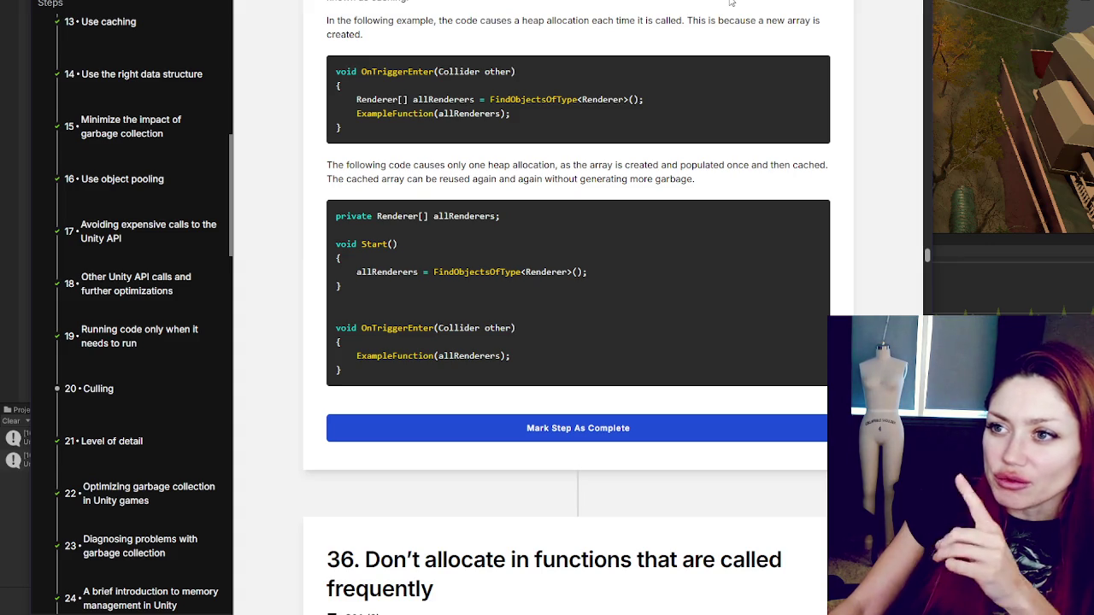
triple_click(815, 2)
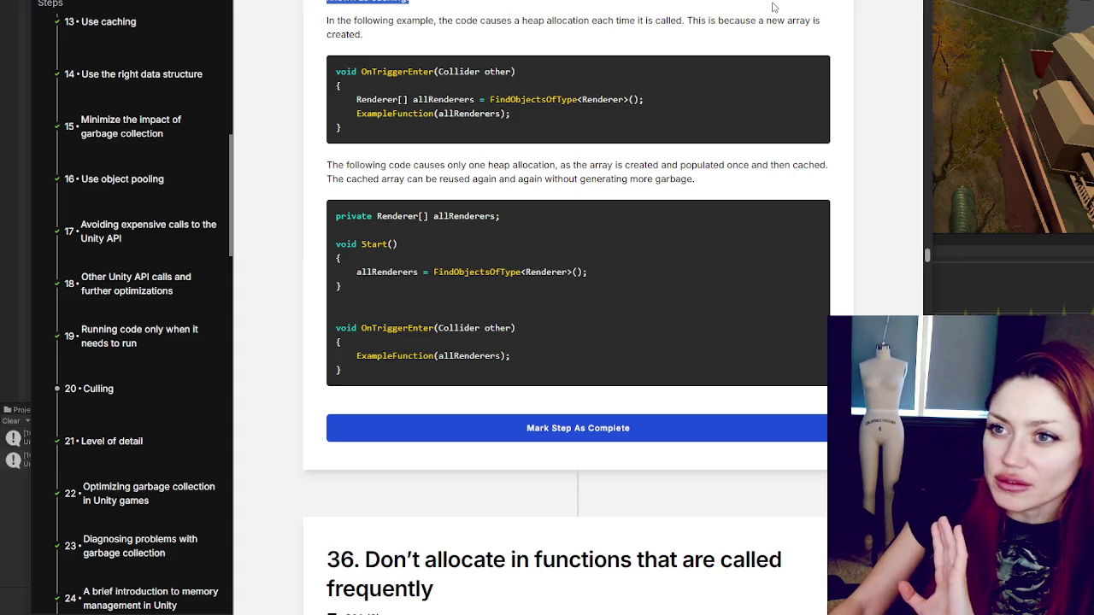
mouse_move(326, 21)
left_mouse_down()
mouse_move(436, 22)
mouse_move(445, 34)
left_mouse_up()
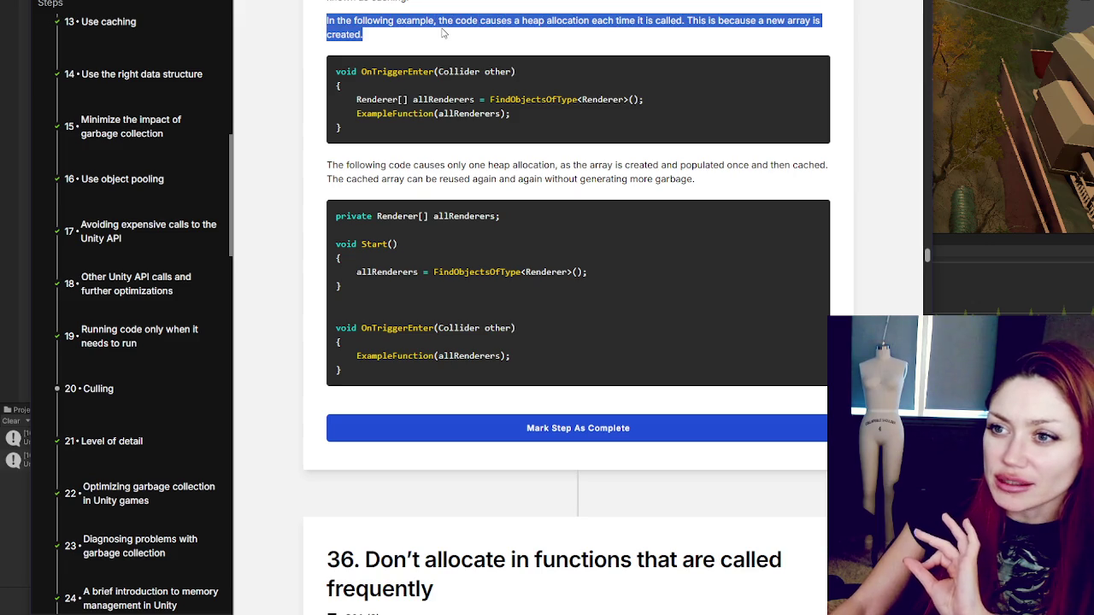
double_click(533, 100)
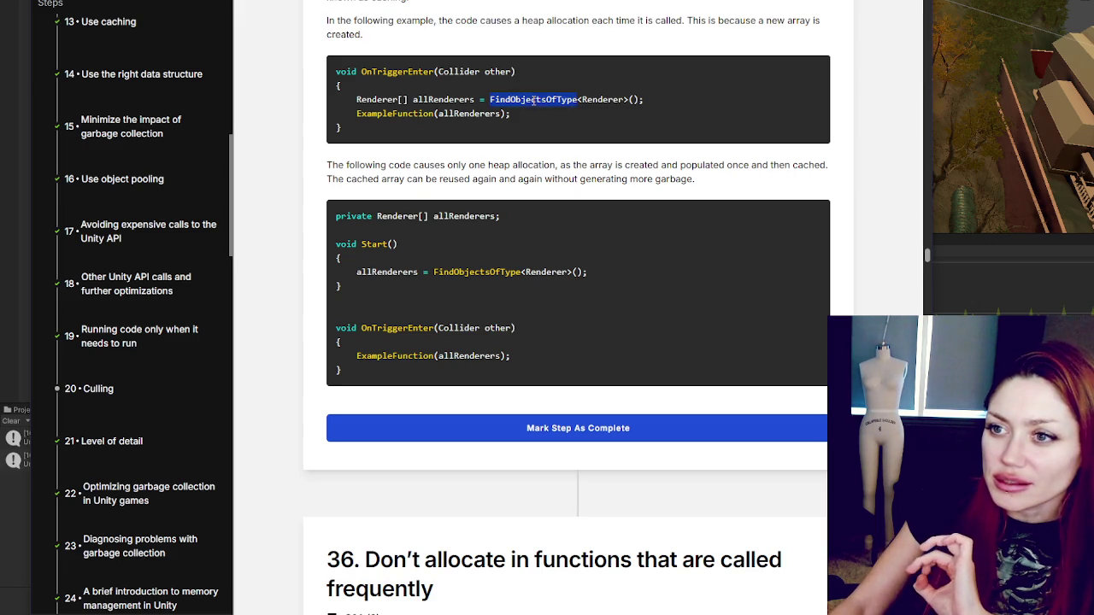
scroll(513, 128, "down", 3)
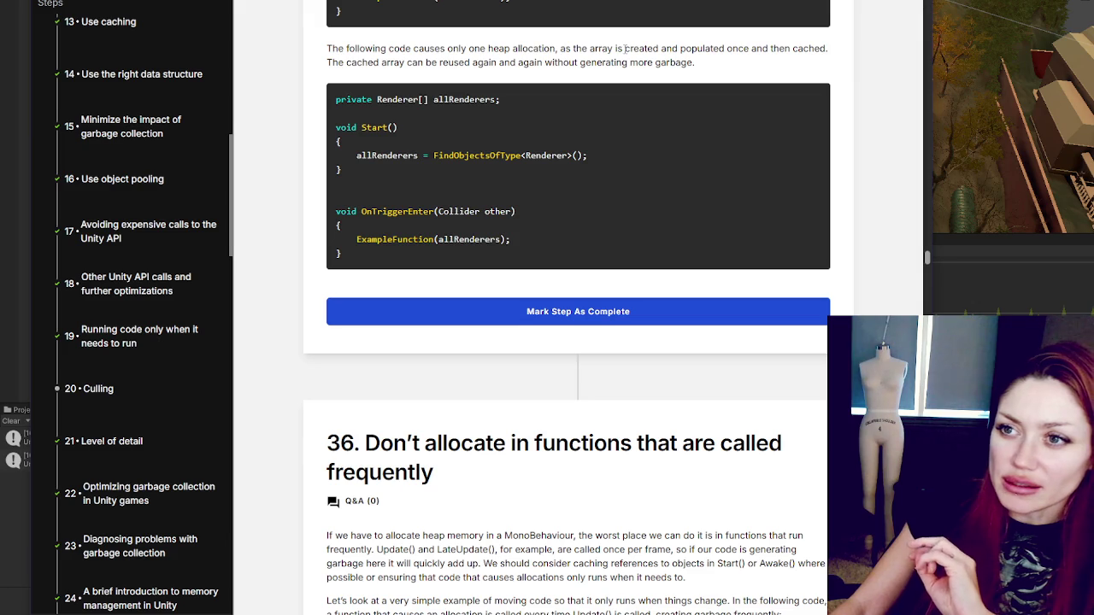
mouse_move(359, 48)
left_mouse_down()
mouse_move(674, 48)
mouse_move(696, 63)
mouse_move(742, 64)
mouse_move(568, 62)
mouse_move(581, 49)
left_mouse_up()
scroll(508, 30, "up", 2)
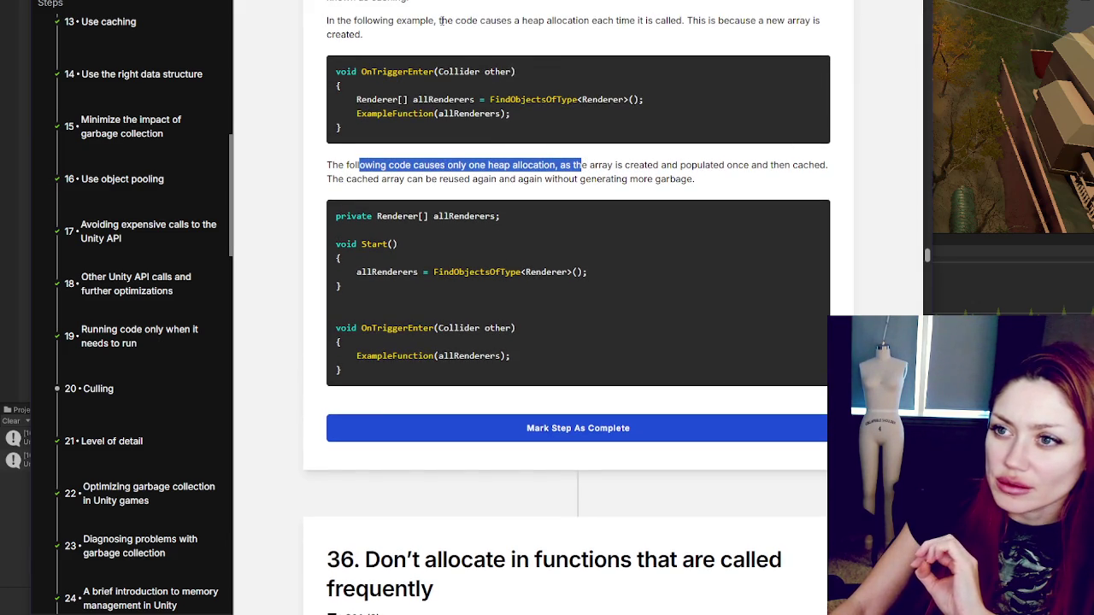
left_click_drag(441, 20, 604, 20)
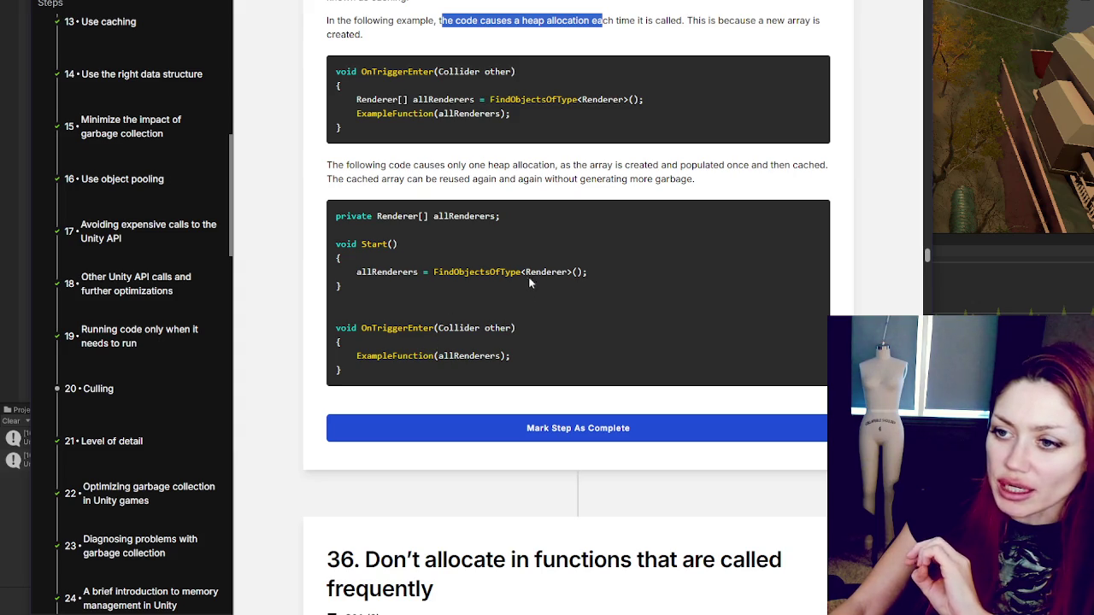
double_click(507, 272)
double_click(515, 100)
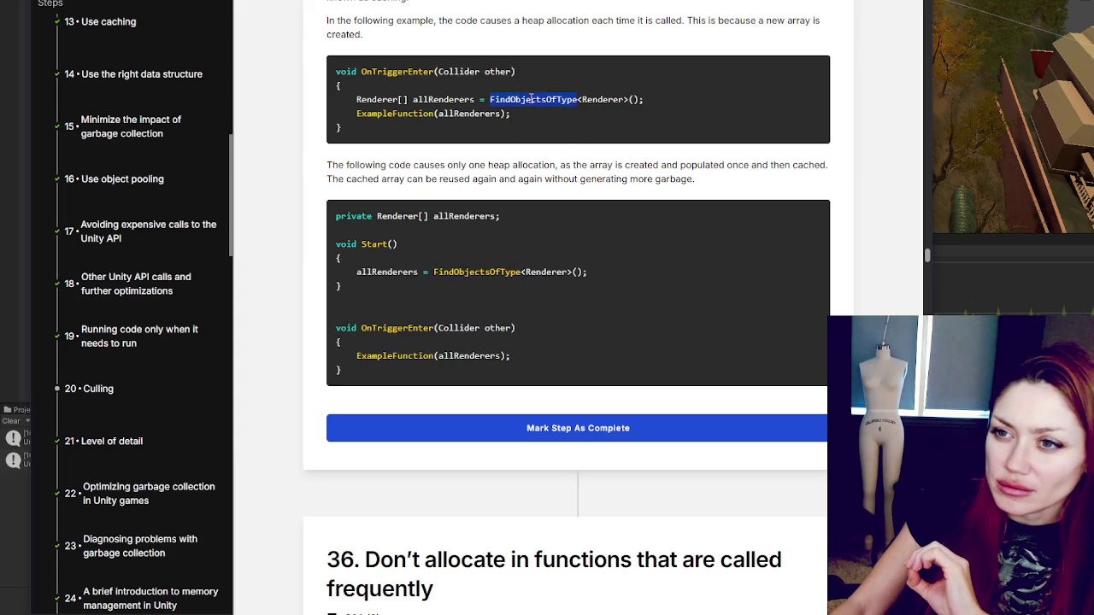
double_click(440, 100)
left_click(598, 99)
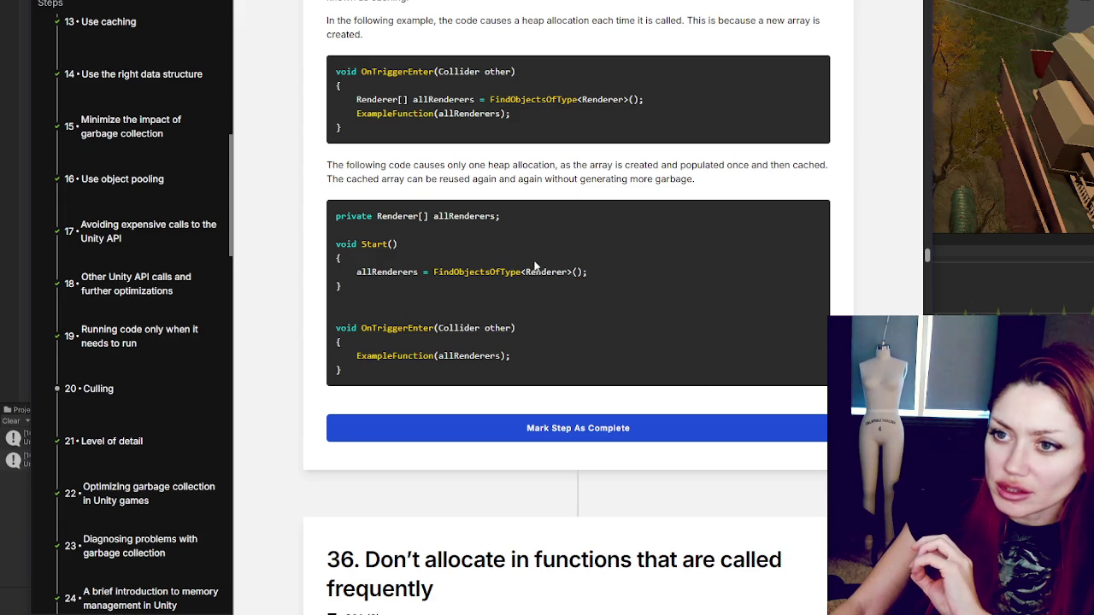
double_click(464, 356)
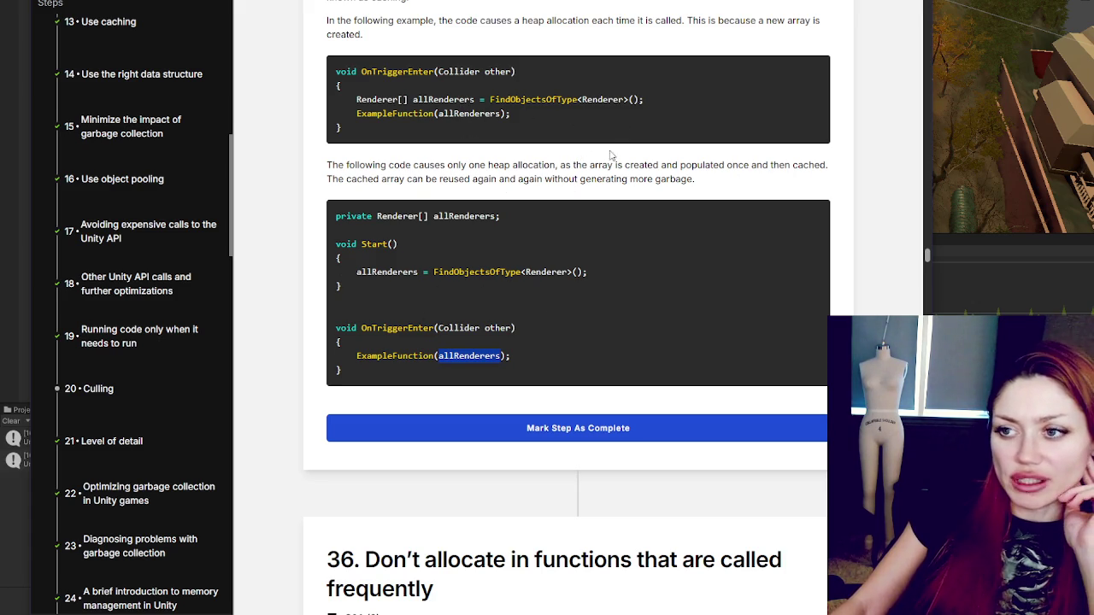
scroll(631, 151, "down", 2)
left_click(596, 254)
scroll(689, 132, "down", 5)
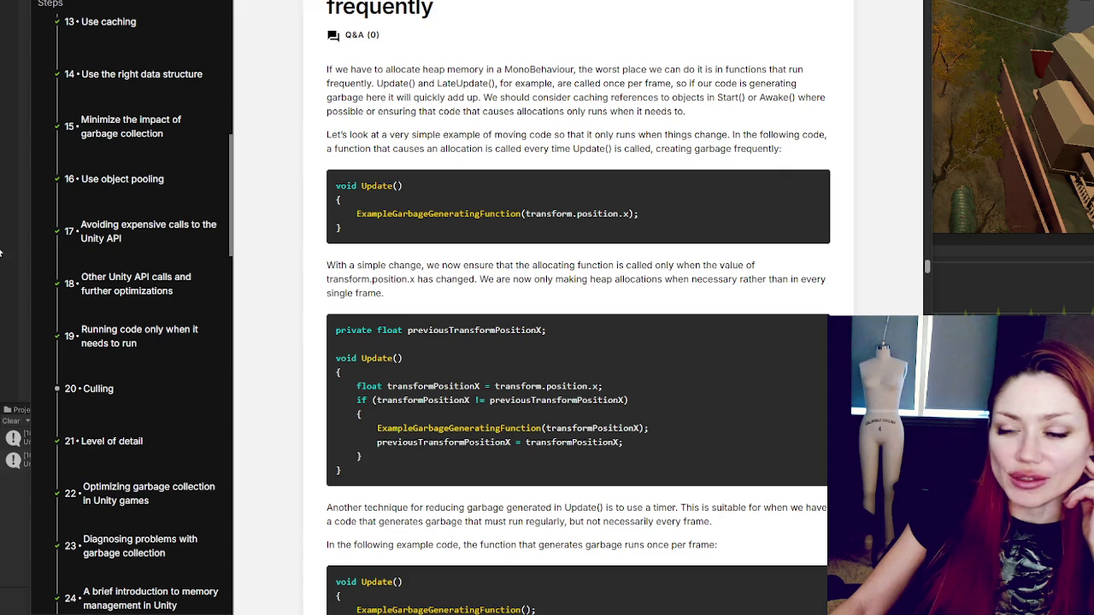
Step: Scroll into step 36 and highlight its opening lines on allocating in frequently called functions
scroll(585, 194, "down", 1)
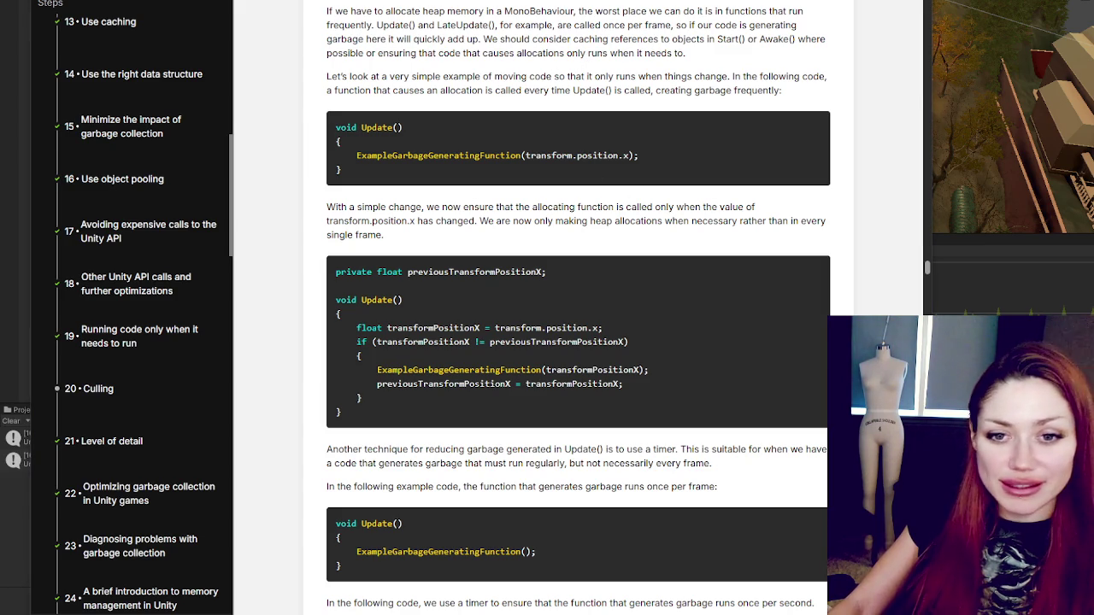
left_click_drag(349, 9, 731, 39)
left_click(713, 91)
left_click_drag(296, 12, 637, 10)
left_click(683, 83)
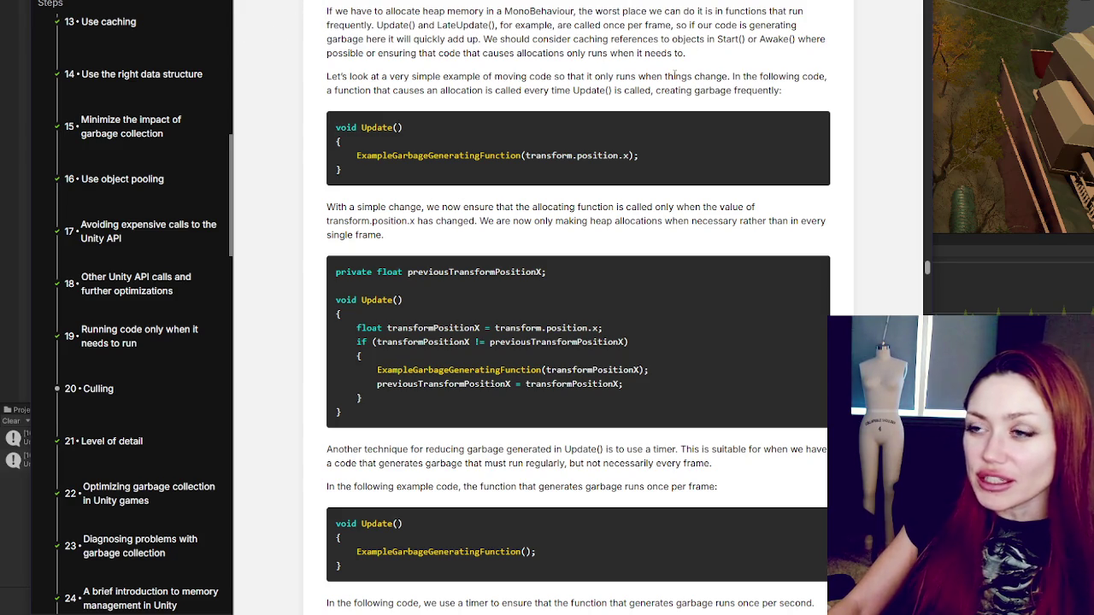
mouse_move(329, 12)
left_mouse_down()
mouse_move(796, 10)
mouse_move(389, 11)
mouse_move(390, 25)
mouse_move(607, 39)
mouse_move(578, 24)
mouse_move(785, 25)
mouse_move(445, 25)
mouse_move(383, 38)
mouse_move(773, 38)
mouse_move(504, 39)
mouse_move(522, 53)
mouse_move(697, 68)
left_mouse_up()
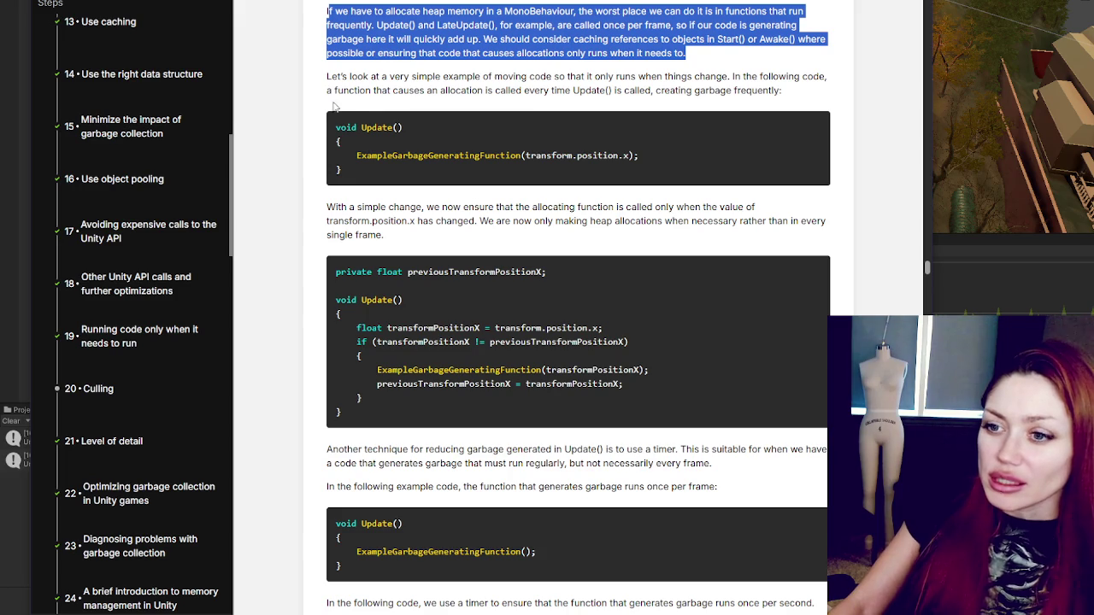
scroll(563, 60, "down", 1)
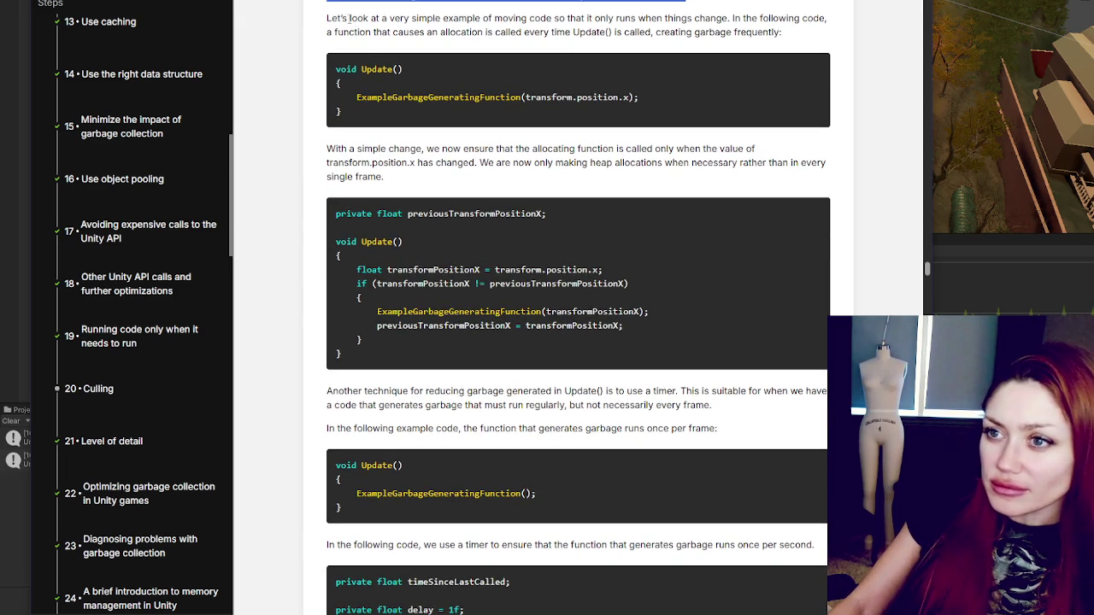
left_click_drag(349, 18, 781, 33)
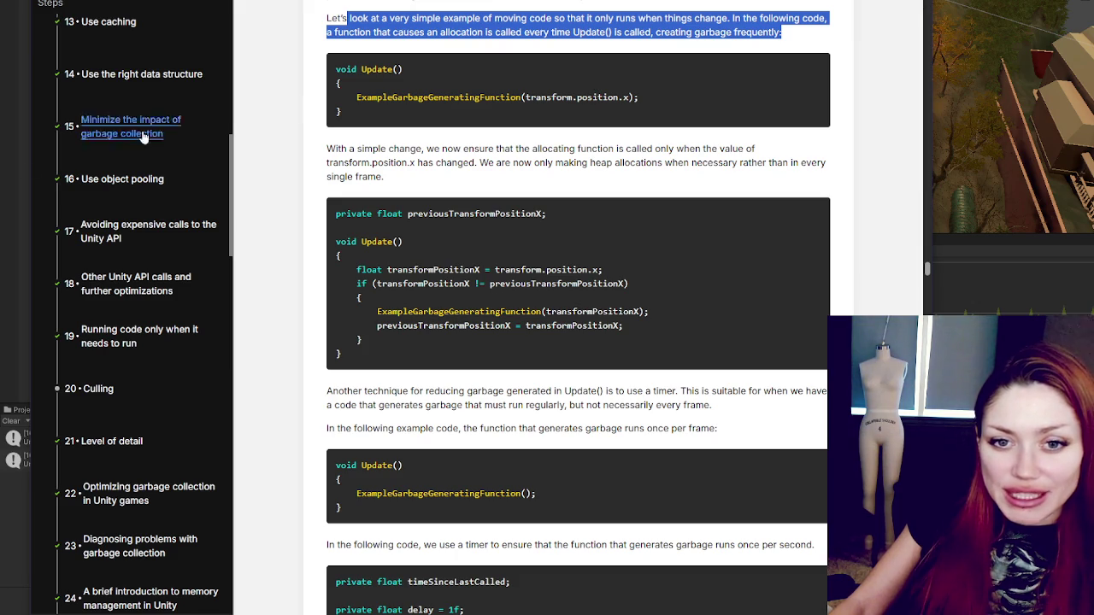
key("alt+Tab")
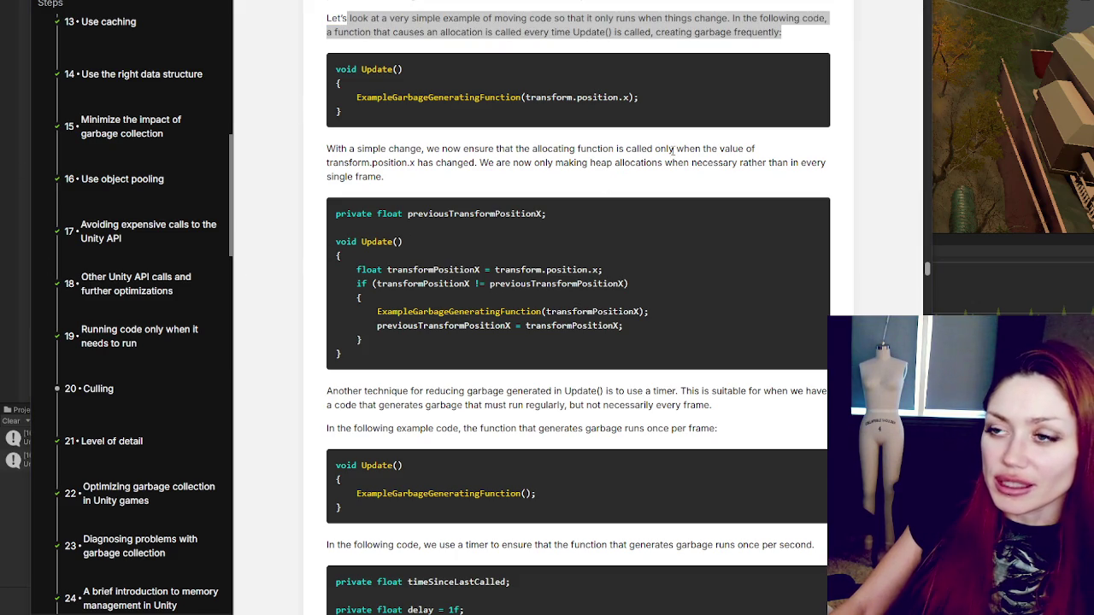
scroll(706, 125, "down", 1)
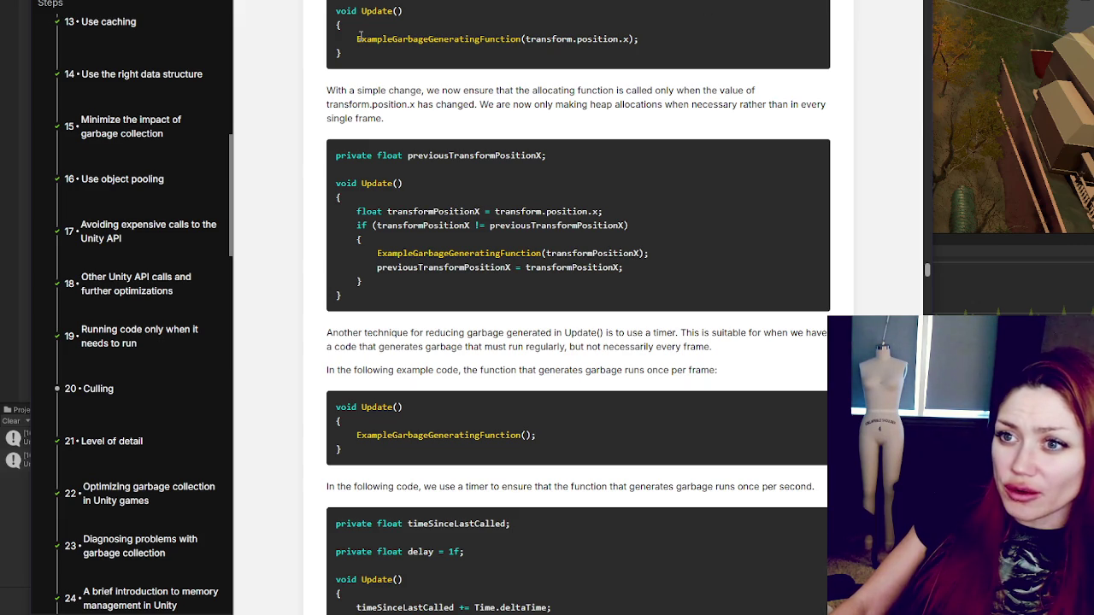
left_click_drag(356, 39, 721, 34)
left_click(549, 39)
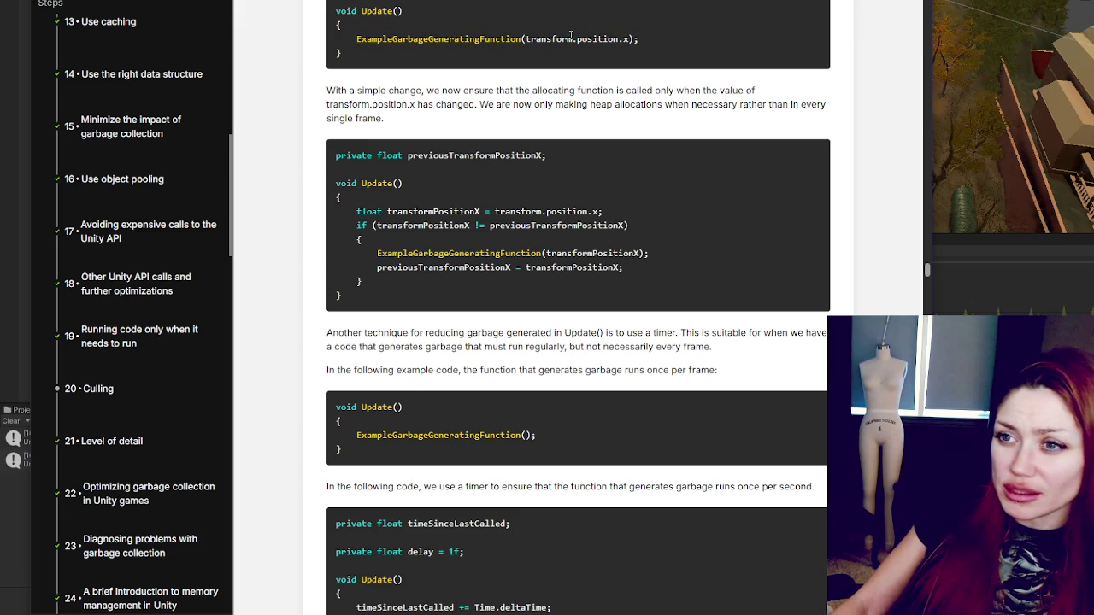
double_click(597, 38)
left_click(654, 40)
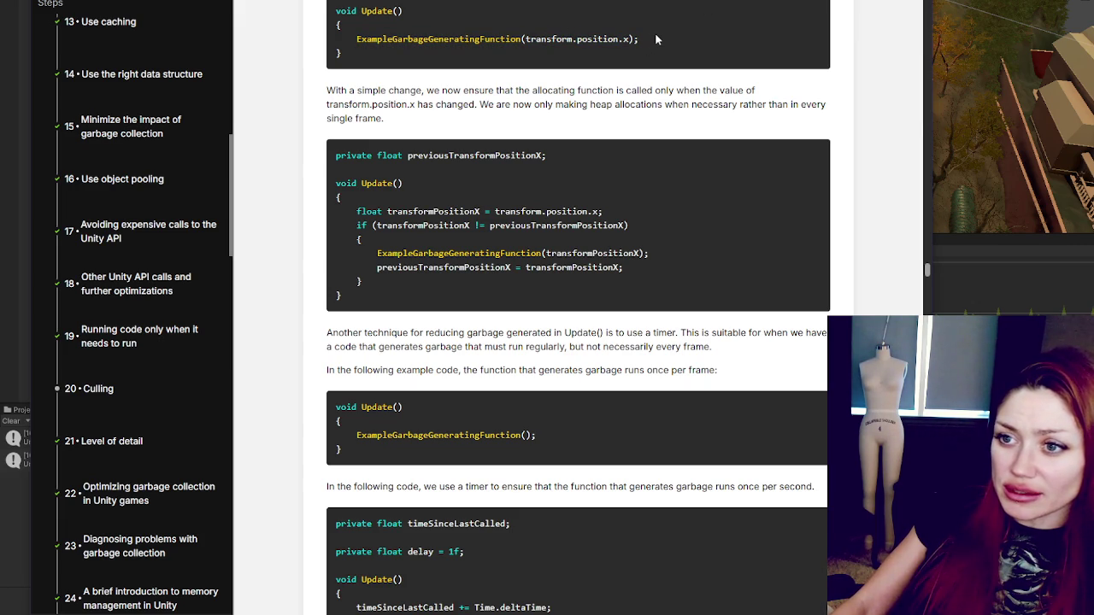
left_click_drag(408, 155, 716, 163)
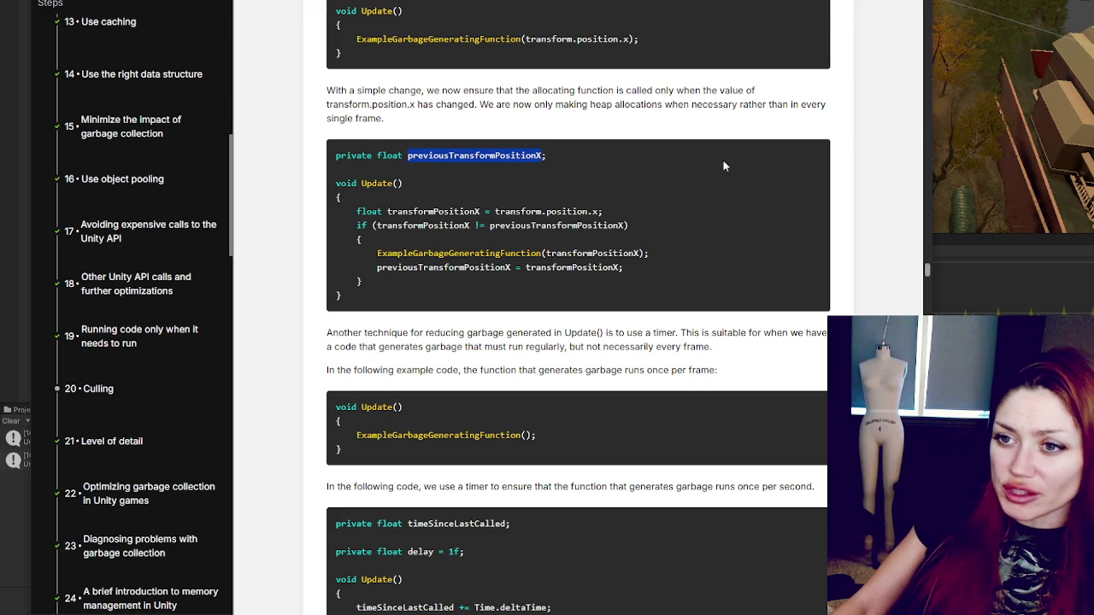
scroll(723, 166, "down", 1)
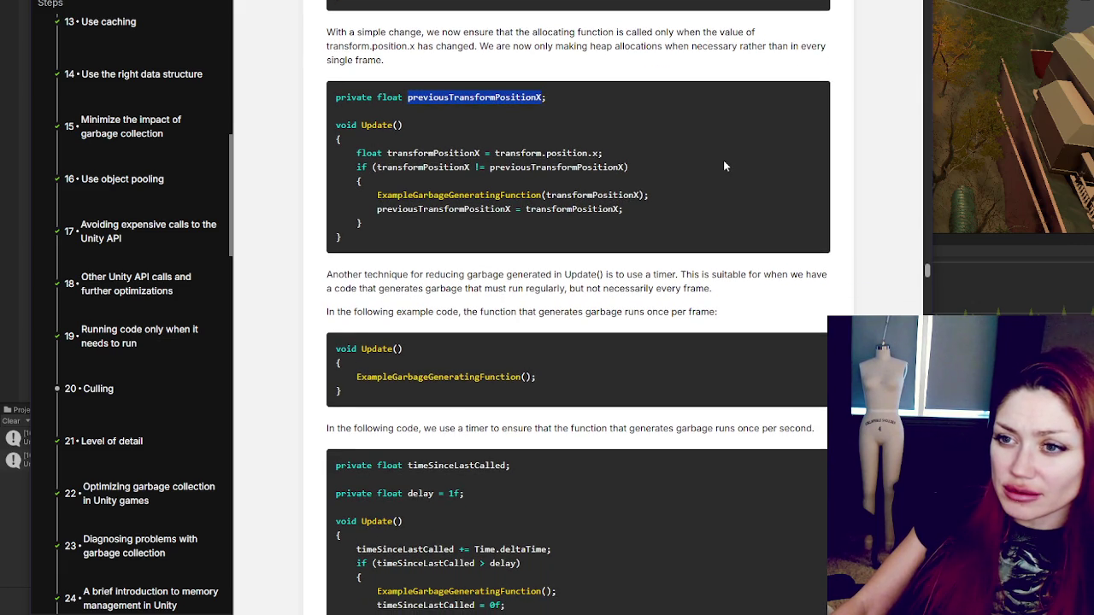
mouse_move(434, 32)
left_mouse_down()
mouse_move(764, 36)
mouse_move(372, 32)
mouse_move(481, 49)
left_mouse_up()
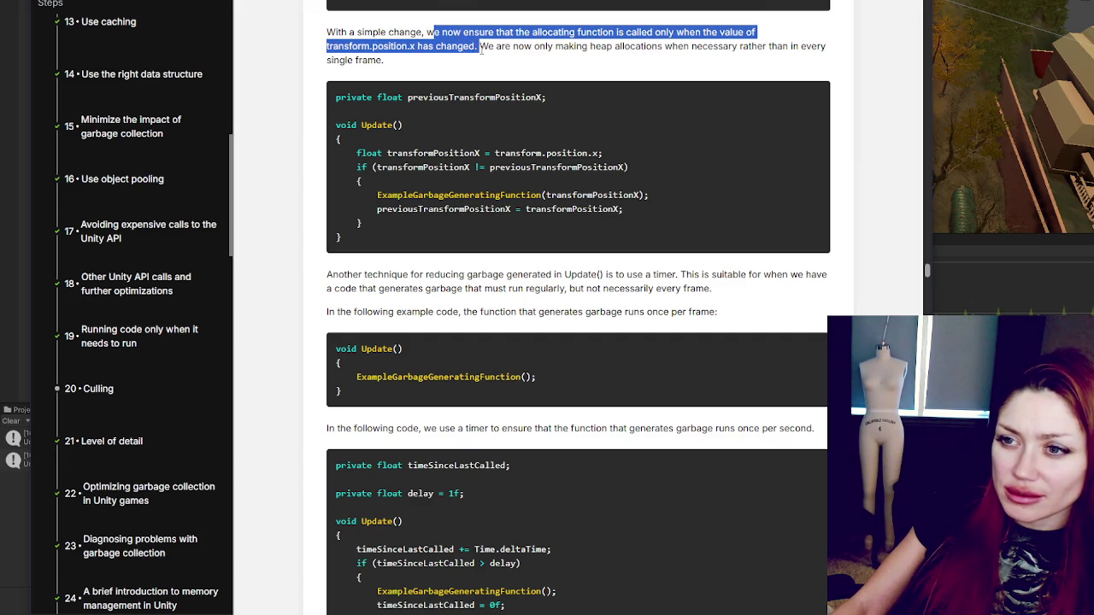
mouse_move(482, 50)
left_mouse_down()
mouse_move(650, 51)
mouse_move(659, 62)
left_mouse_up()
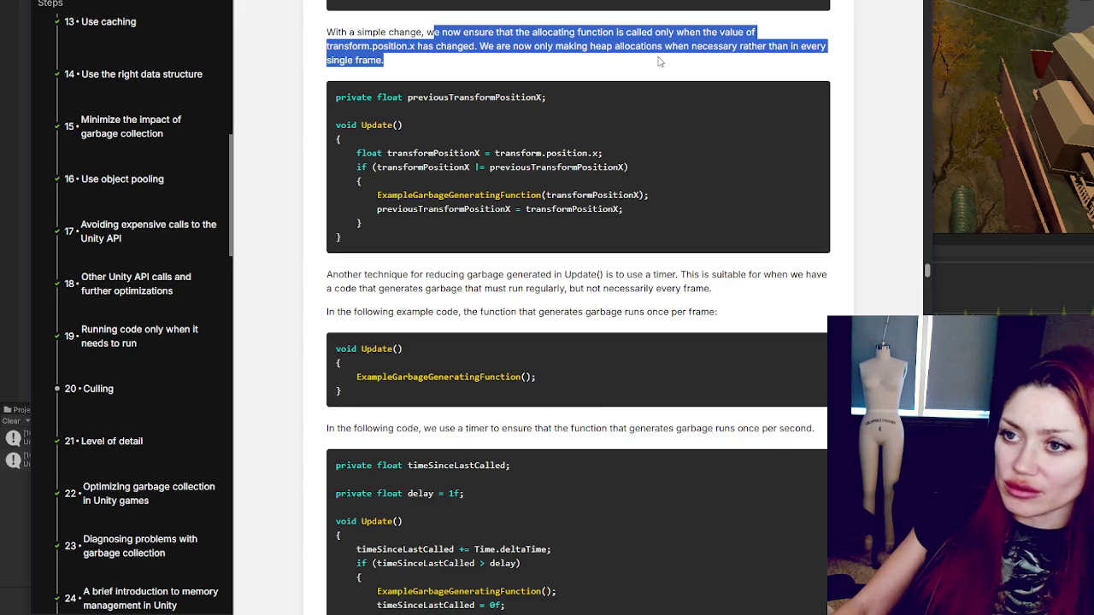
left_click(659, 61)
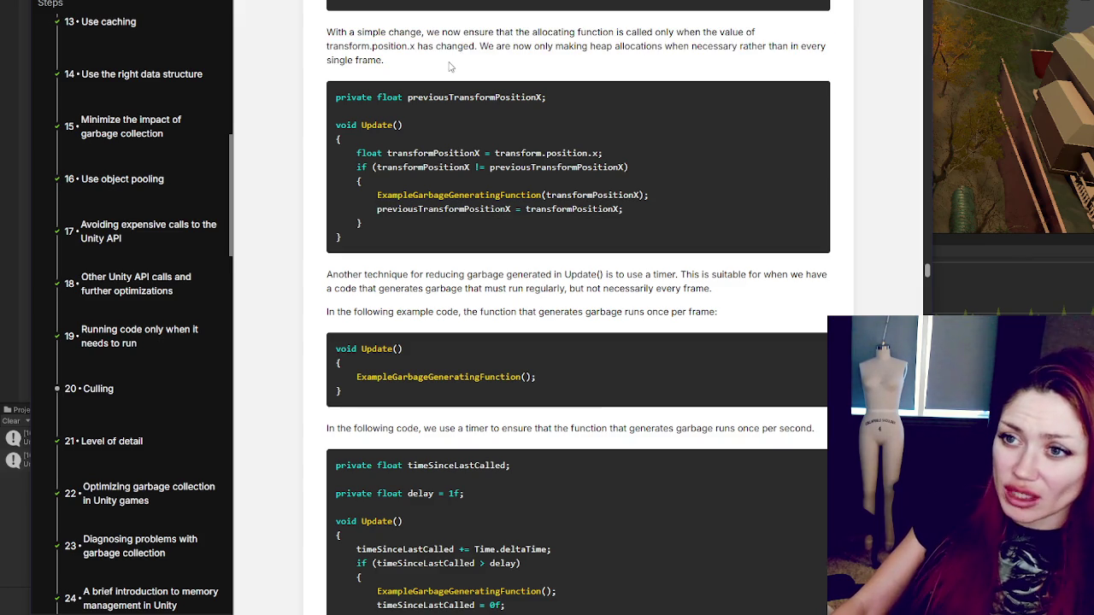
double_click(508, 96)
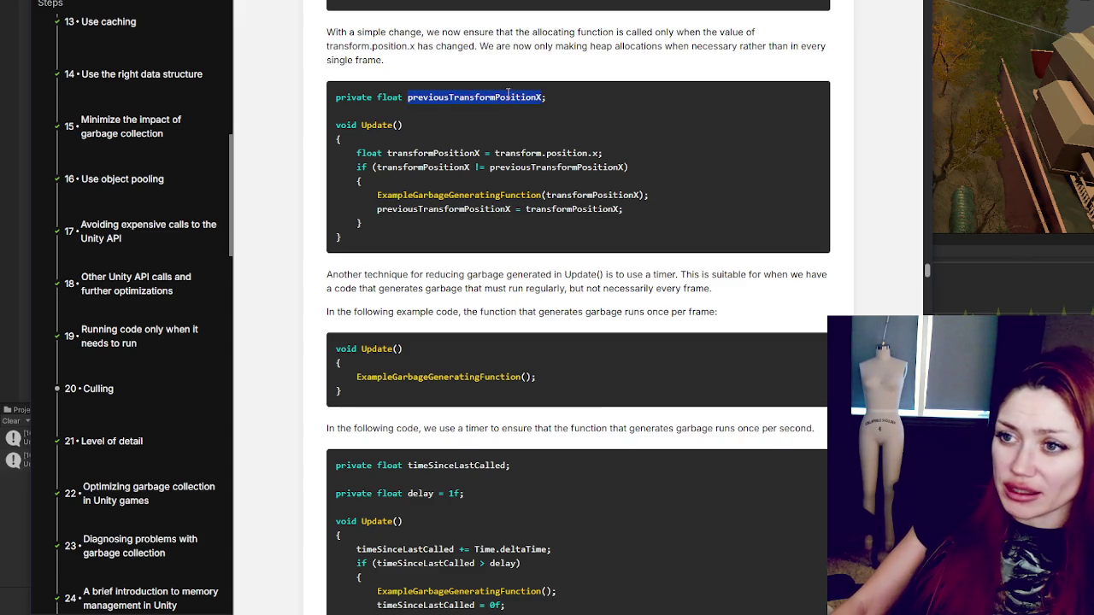
double_click(416, 153)
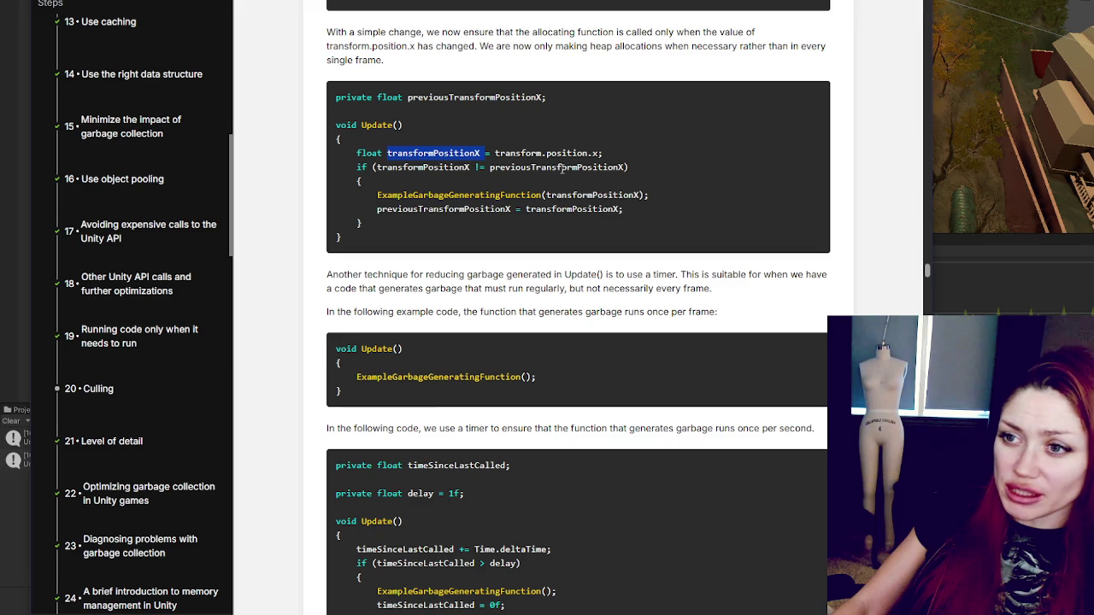
double_click(558, 168)
double_click(571, 196)
left_click(681, 200)
scroll(688, 181, "down", 2)
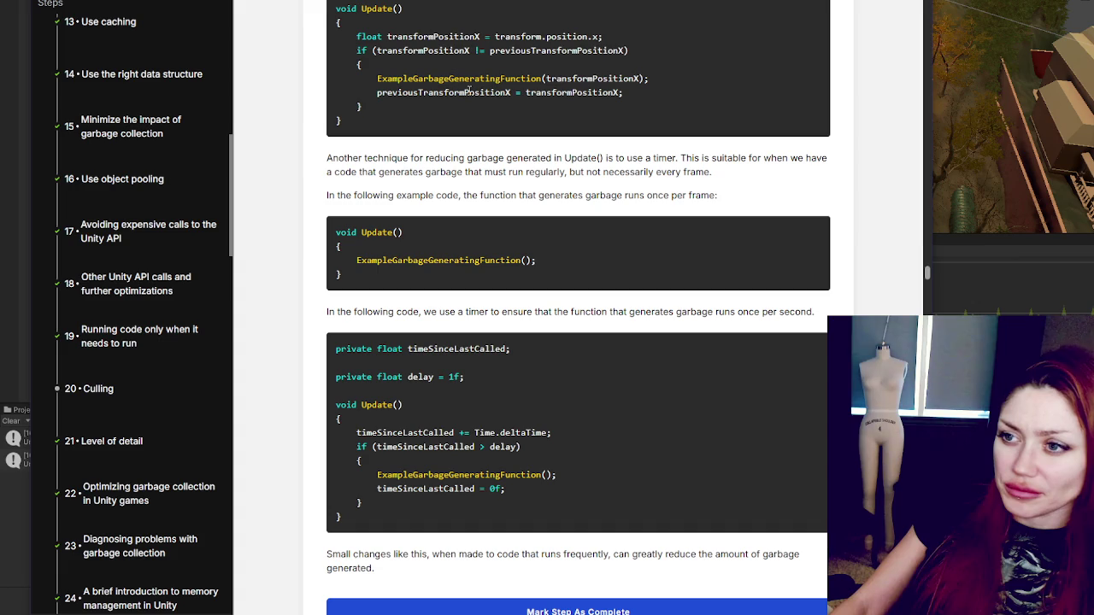
Step: Reread step 36's timer example, scrolling back and forth through its code
scroll(659, 135, "down", 2)
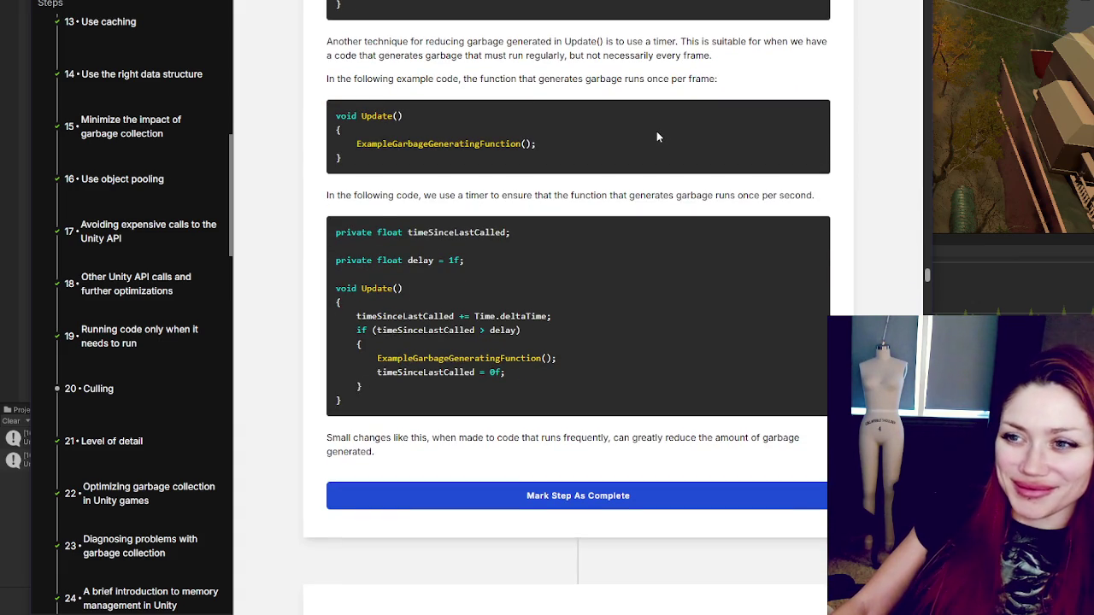
scroll(656, 136, "up", 3)
scroll(603, 76, "down", 4)
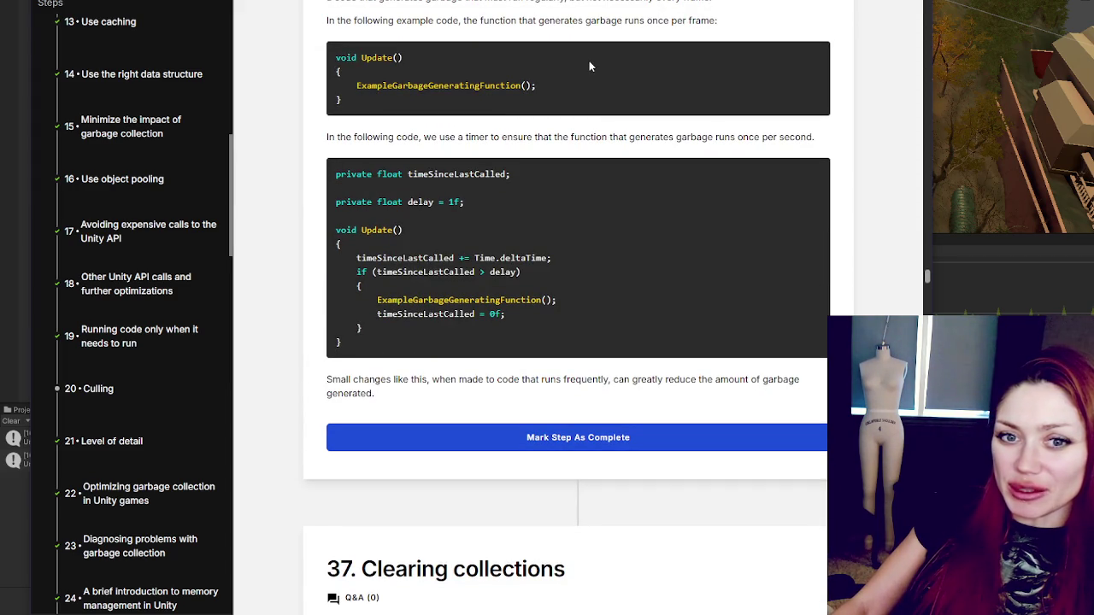
scroll(581, 89, "up", 7)
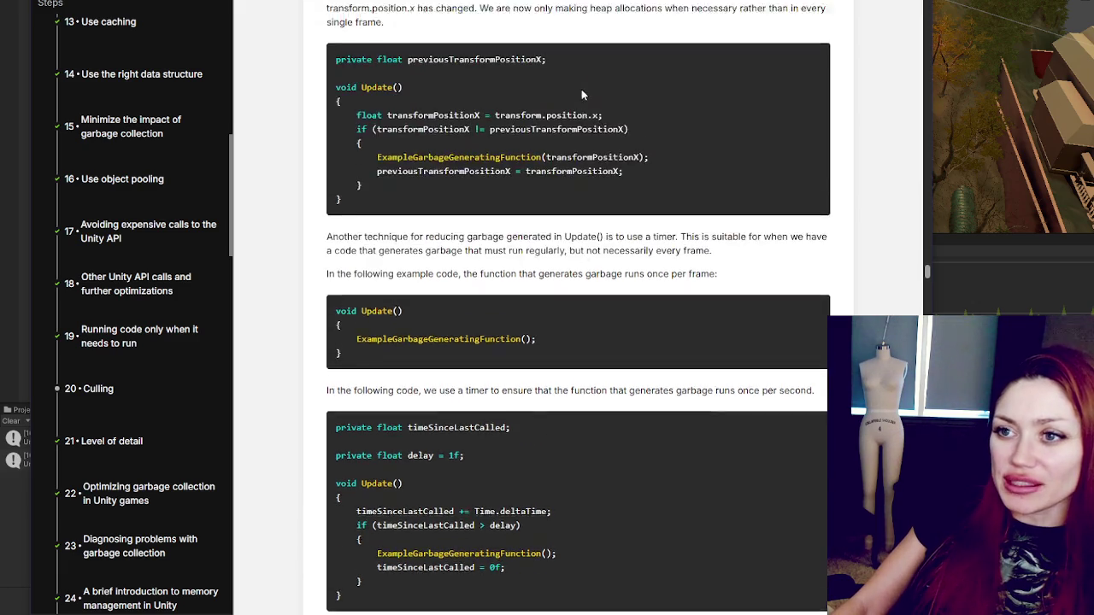
scroll(582, 94, "down", 5)
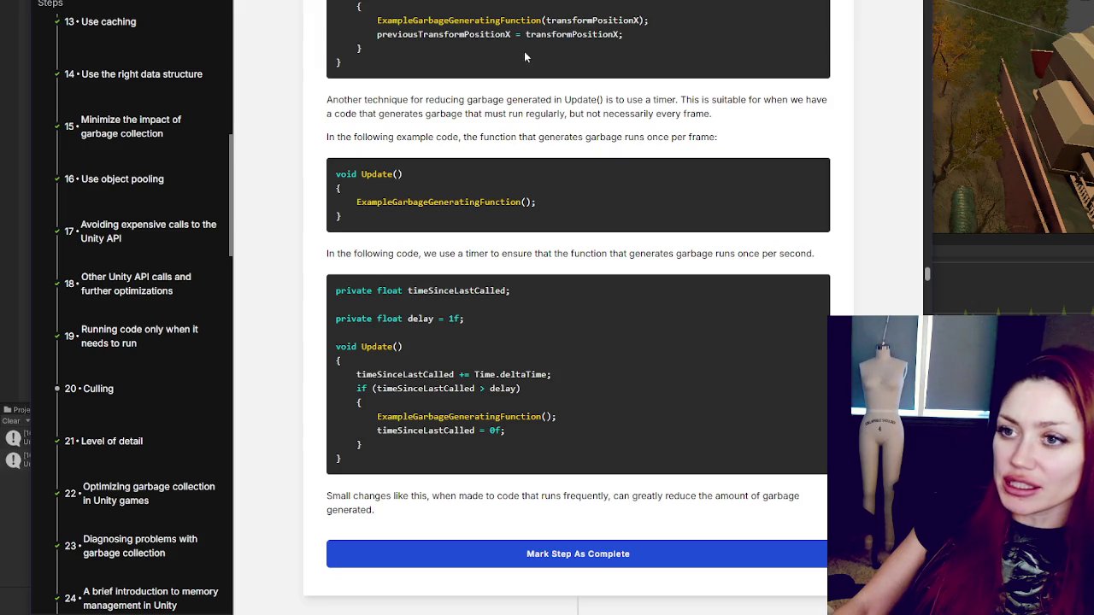
scroll(513, 35, "up", 8)
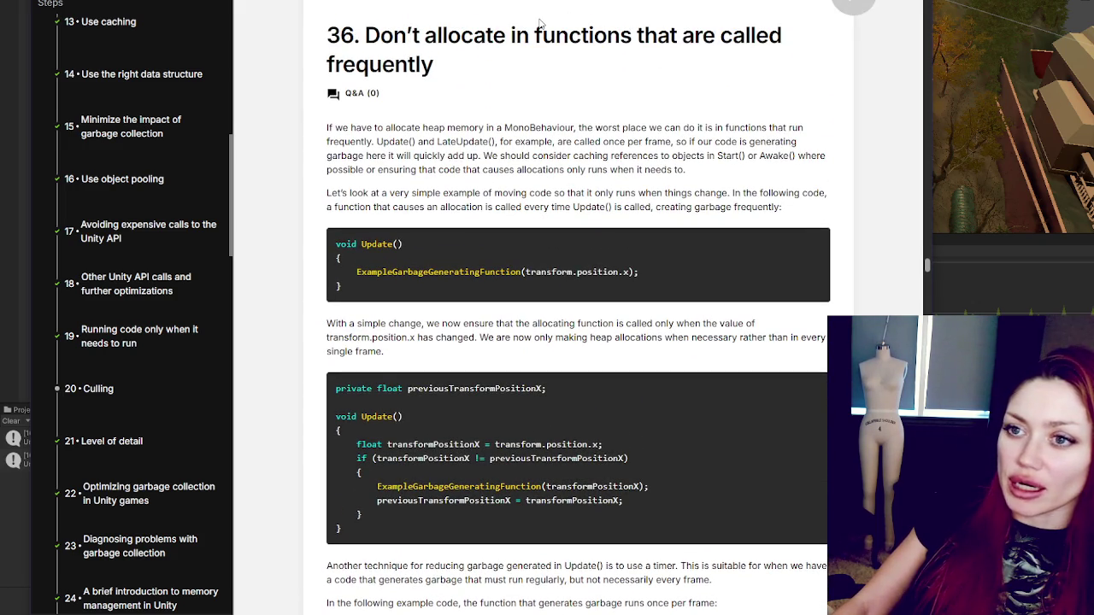
left_click_drag(688, 35, 708, 59)
Step: Highlight the 1f delay value in the timer code and mark step 36 as complete
scroll(440, 64, "down", 4)
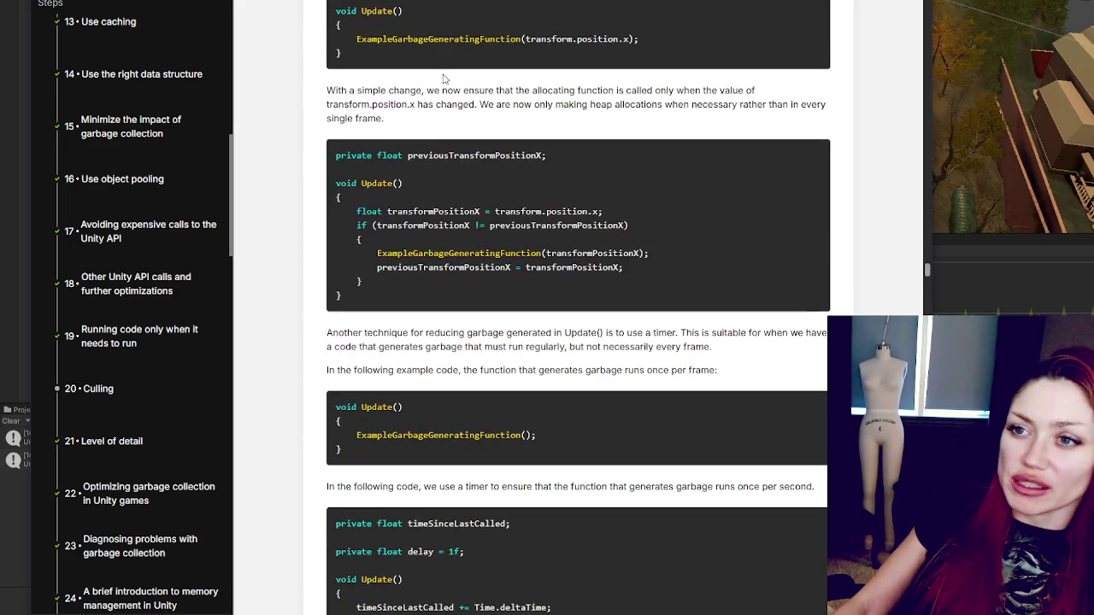
scroll(440, 64, "down", 2)
scroll(444, 87, "down", 3)
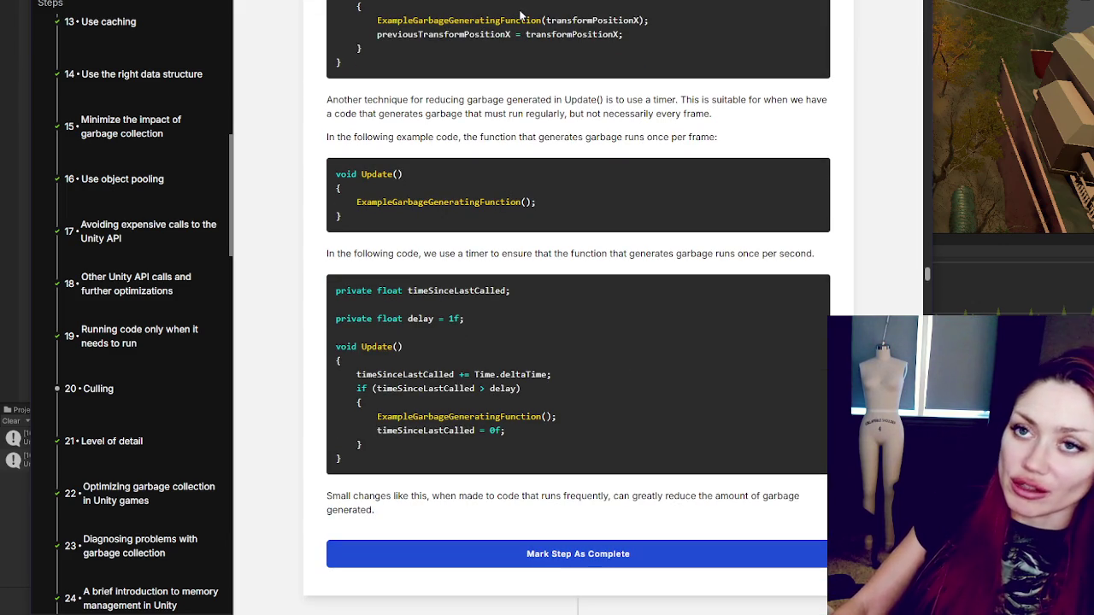
scroll(511, 34, "down", 3)
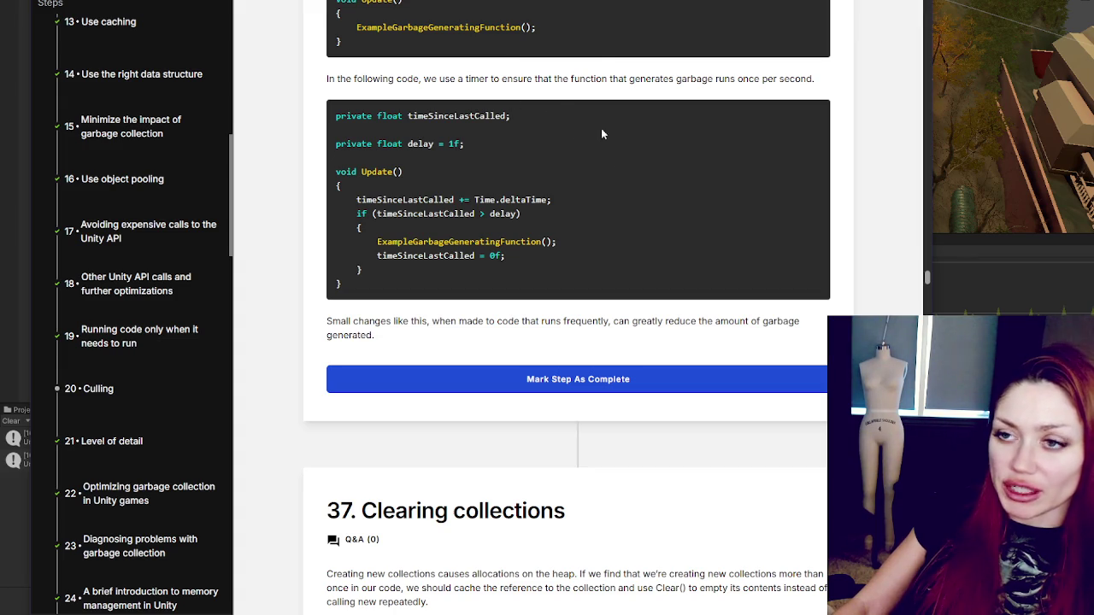
scroll(624, 109, "up", 10)
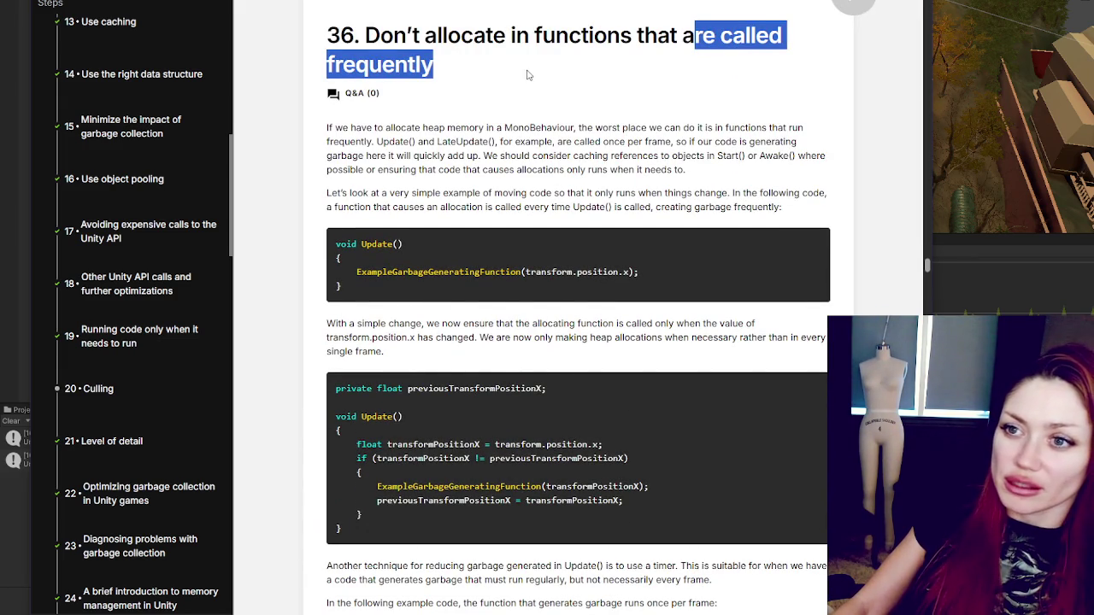
scroll(527, 75, "down", 3)
scroll(538, 75, "down", 6)
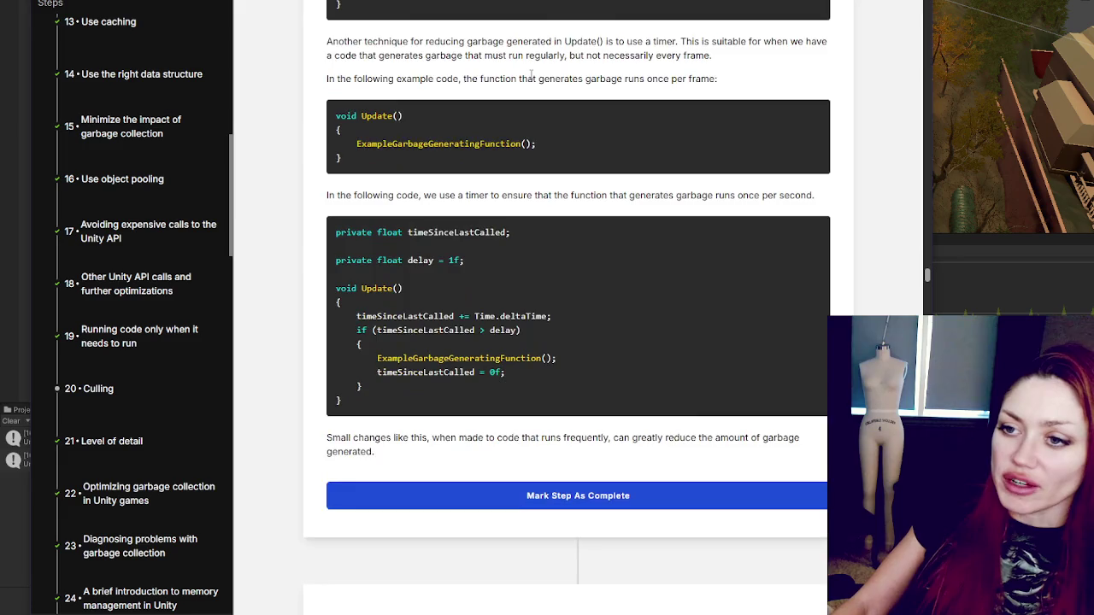
scroll(538, 75, "down", 1)
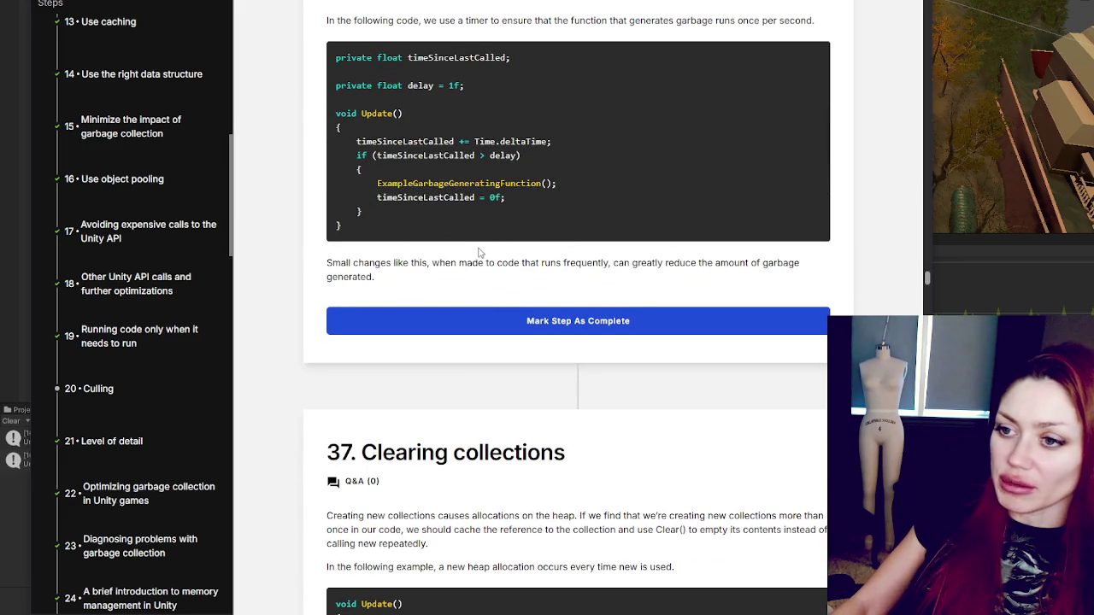
scroll(505, 248, "down", 1)
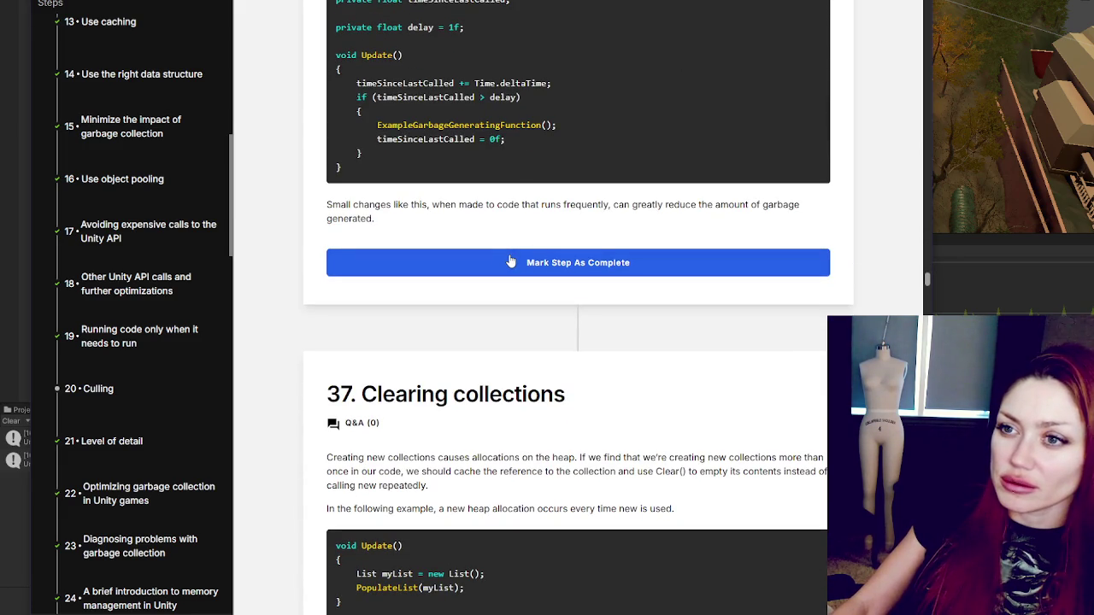
double_click(455, 28)
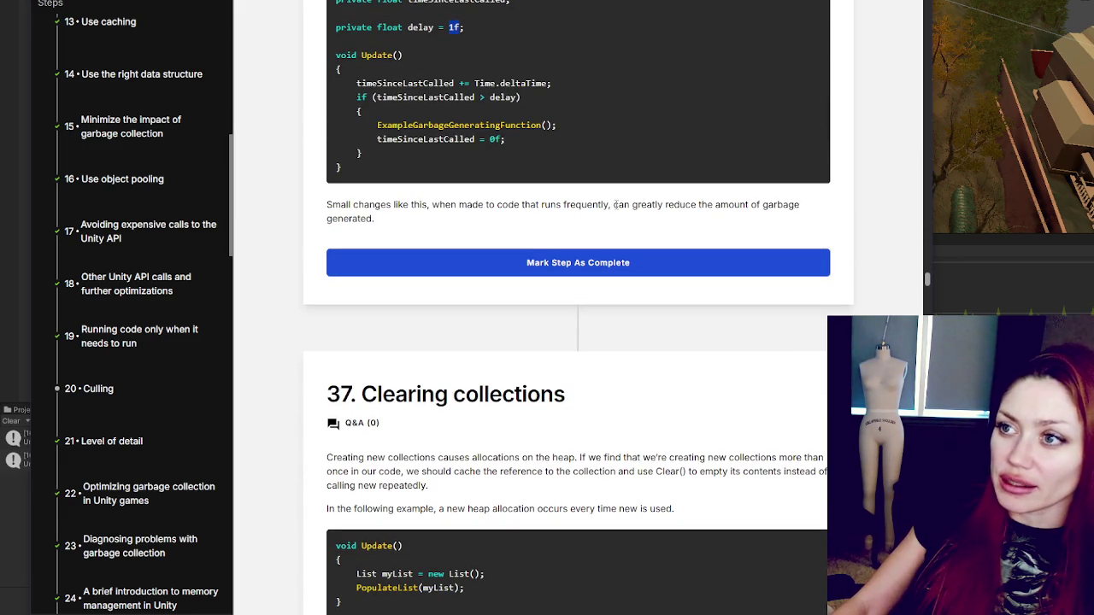
left_click(545, 261)
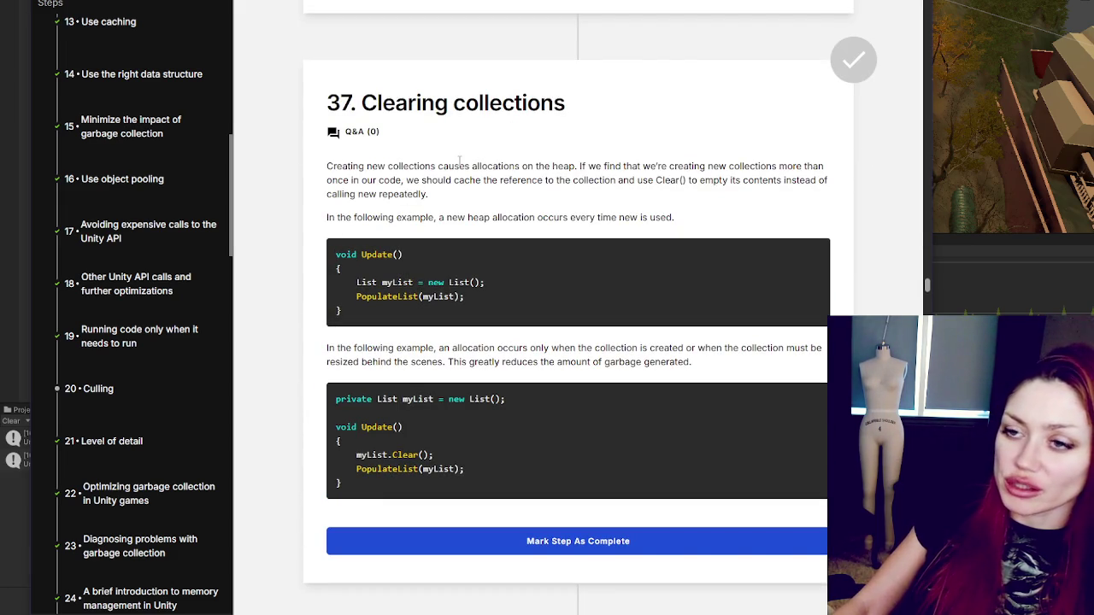
Step: Highlight step 37's sentences on creating new collections and on caching them with Clear()
scroll(445, 111, "down", 1)
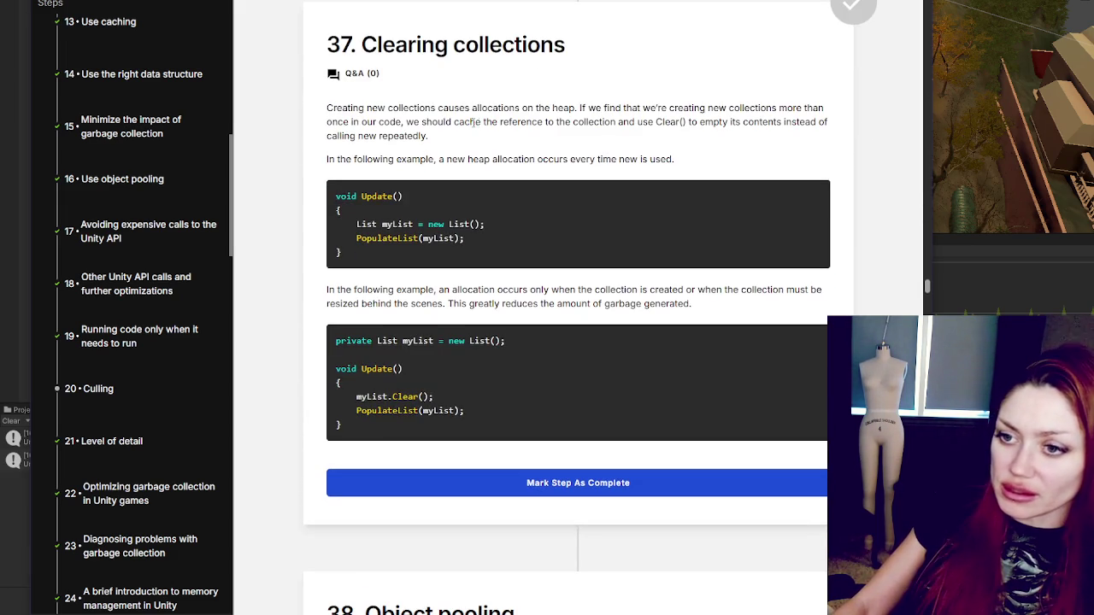
scroll(479, 122, "down", 1)
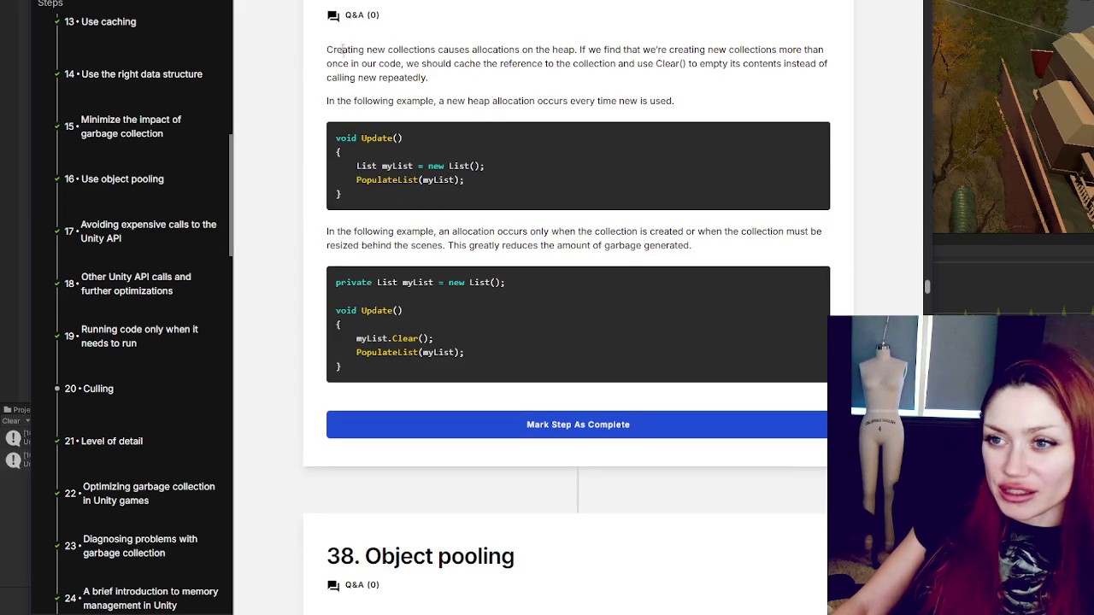
mouse_move(330, 49)
left_mouse_down()
mouse_move(425, 50)
mouse_move(423, 65)
left_mouse_up()
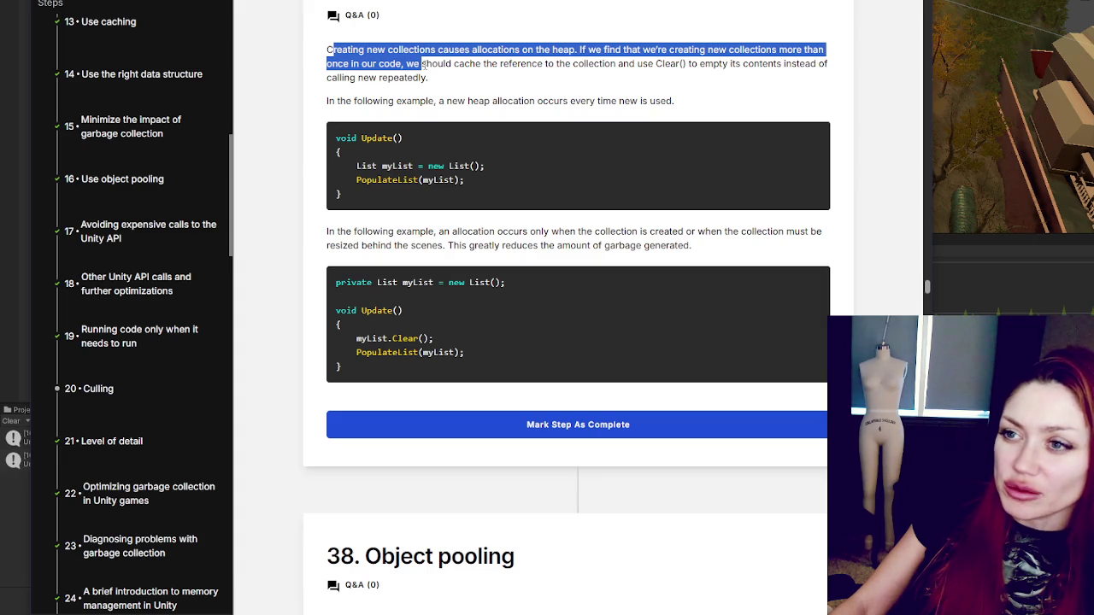
double_click(388, 348)
left_click(557, 87)
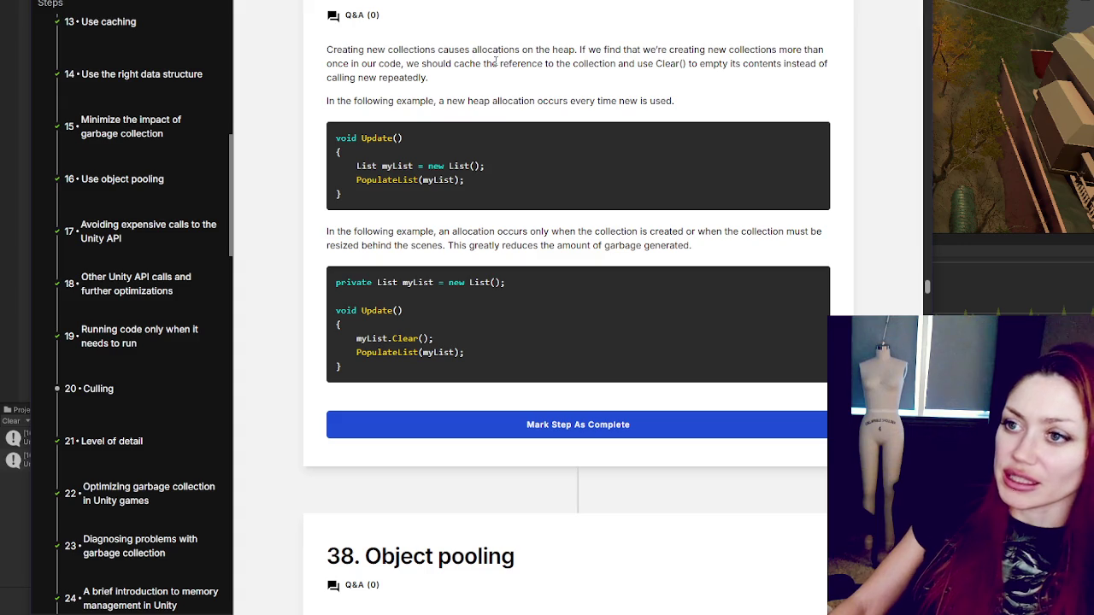
mouse_move(575, 50)
left_mouse_down()
mouse_move(612, 64)
mouse_move(814, 51)
mouse_move(383, 73)
mouse_move(462, 68)
mouse_move(470, 89)
left_mouse_up()
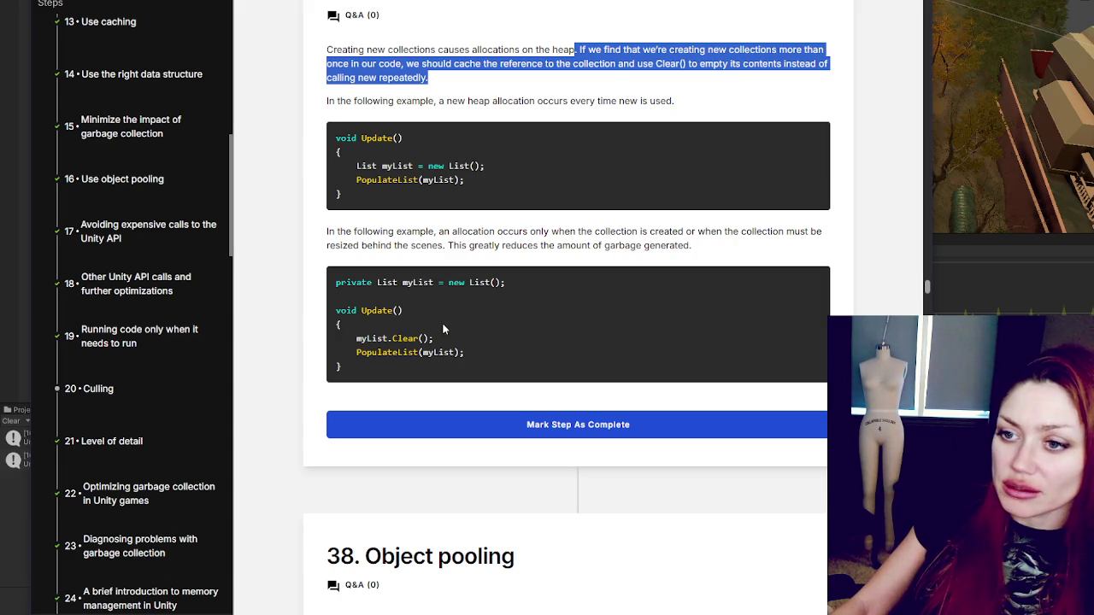
Step: Mark steps 37, Clearing collections, and 38, Object pooling, as complete
left_click(441, 92)
scroll(506, 348, "down", 2)
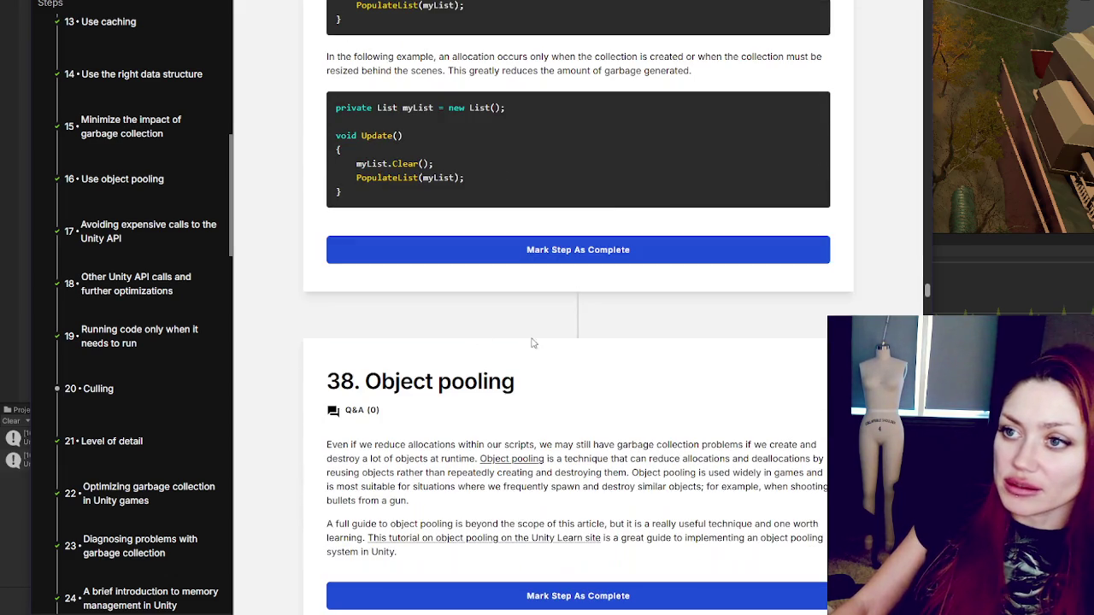
left_click(513, 268)
scroll(562, 128, "down", 2)
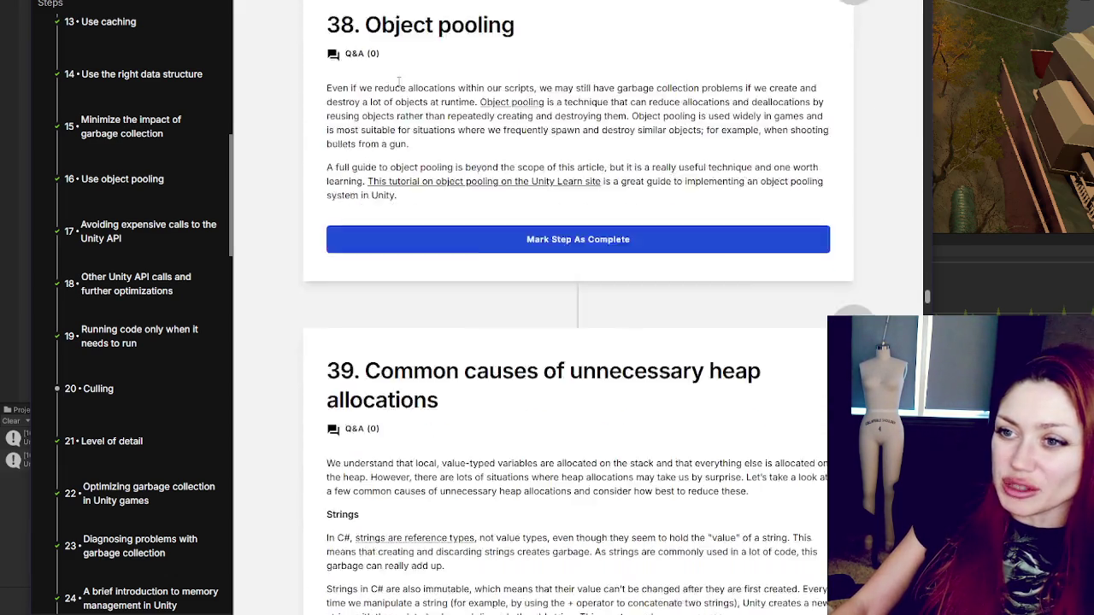
left_click(563, 128)
Step: Highlight the object pooling paragraph, then scroll down into section 39's Strings guidance
scroll(382, 40, "up", 3)
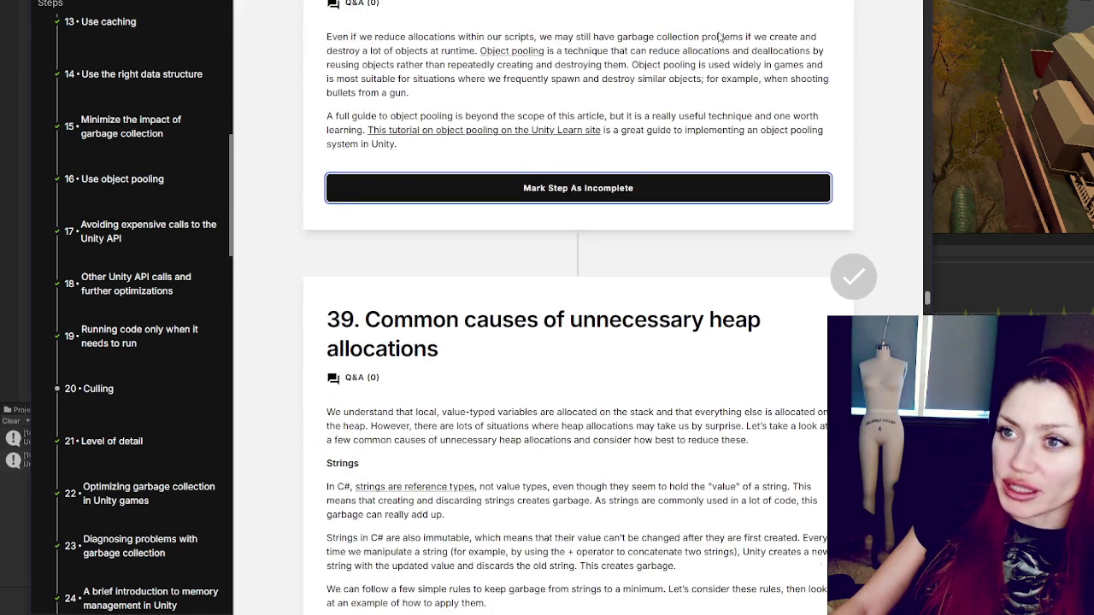
mouse_move(325, 38)
left_mouse_down()
mouse_move(432, 65)
mouse_move(799, 67)
mouse_move(800, 51)
mouse_move(779, 61)
mouse_move(513, 53)
mouse_move(410, 72)
mouse_move(415, 130)
mouse_move(395, 145)
left_mouse_up()
scroll(517, 166, "down", 2)
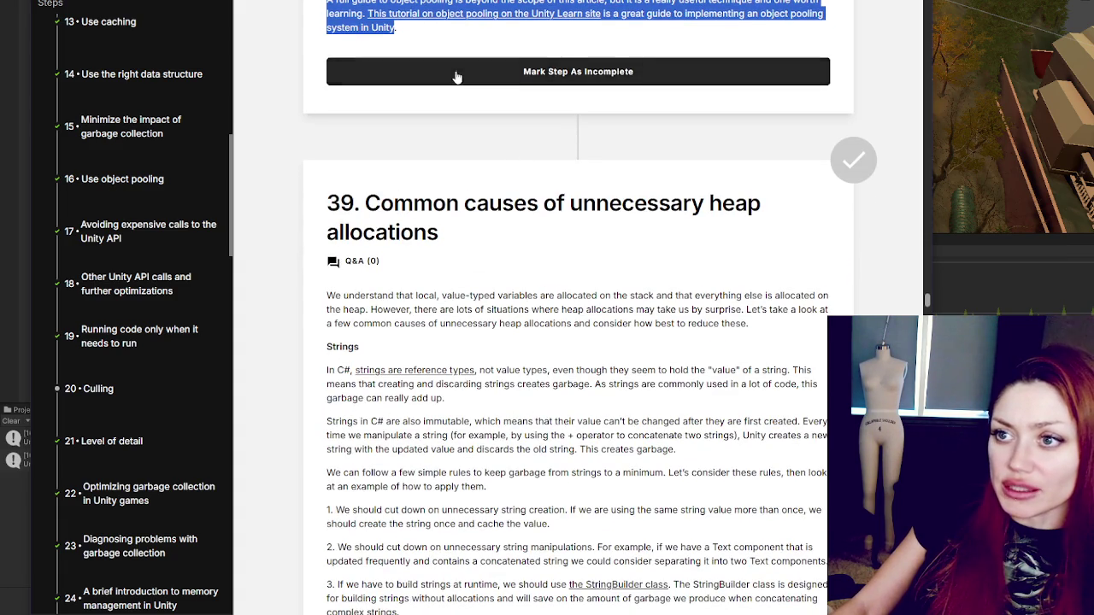
scroll(457, 89, "down", 5)
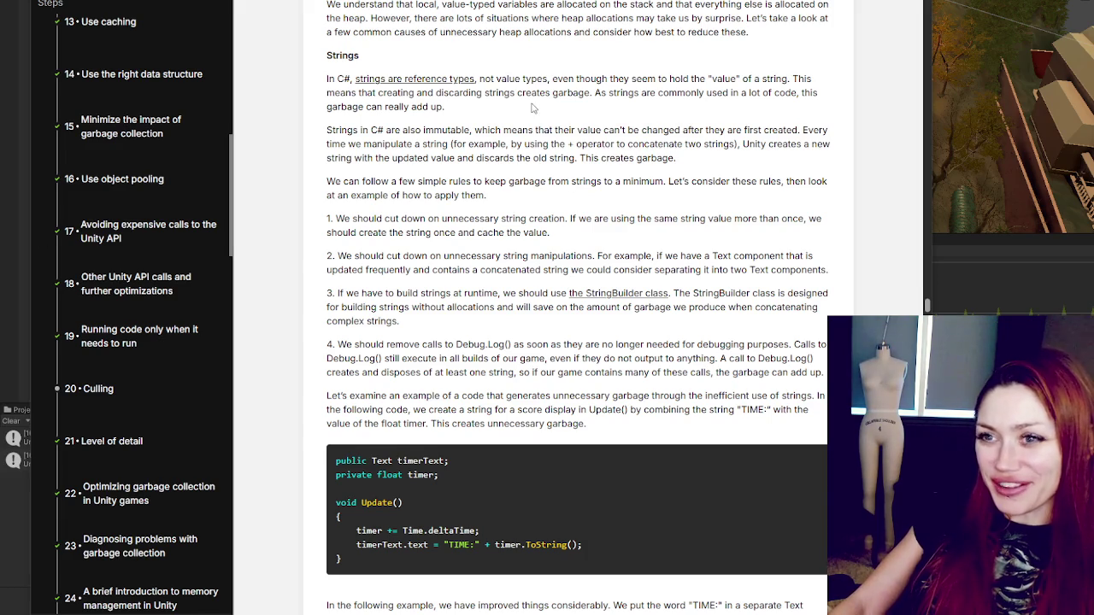
Step: Skim sections 39–43 of the course, return to section 39, and clear the leftover text selection
scroll(534, 109, "up", 1)
scroll(530, 107, "down", 2)
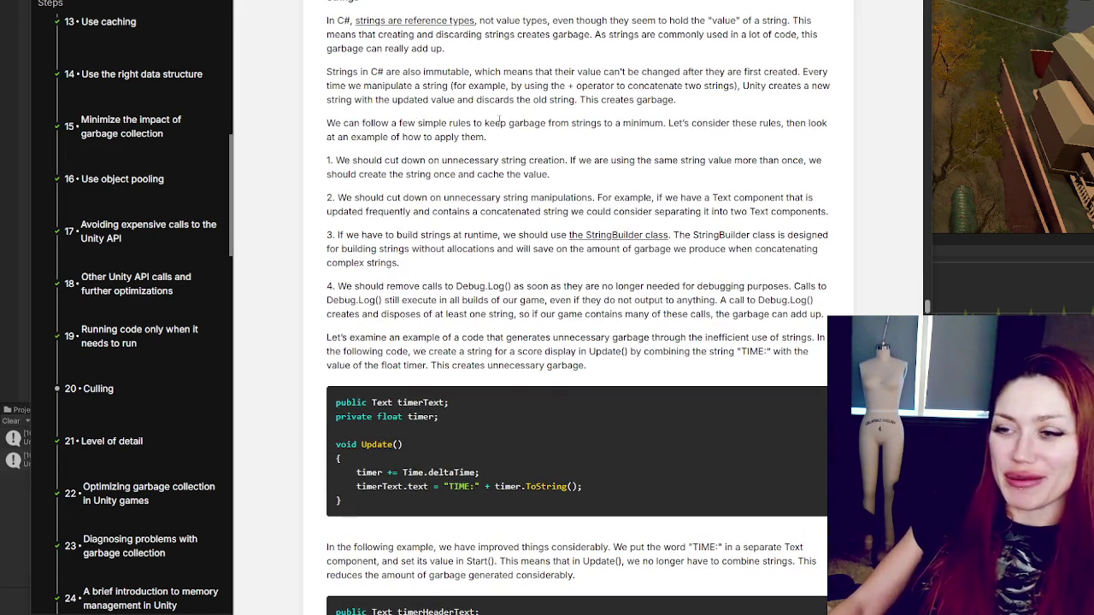
scroll(413, 228, "down", 3)
scroll(413, 228, "up", 5)
scroll(412, 227, "up", 4)
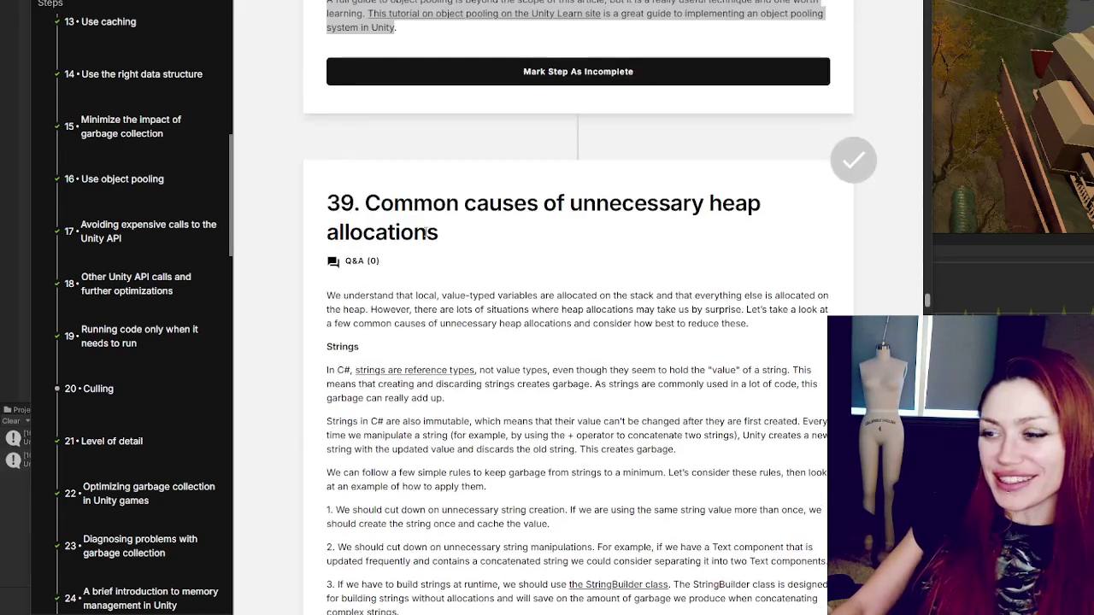
scroll(484, 275, "down", 4)
scroll(485, 274, "down", 20)
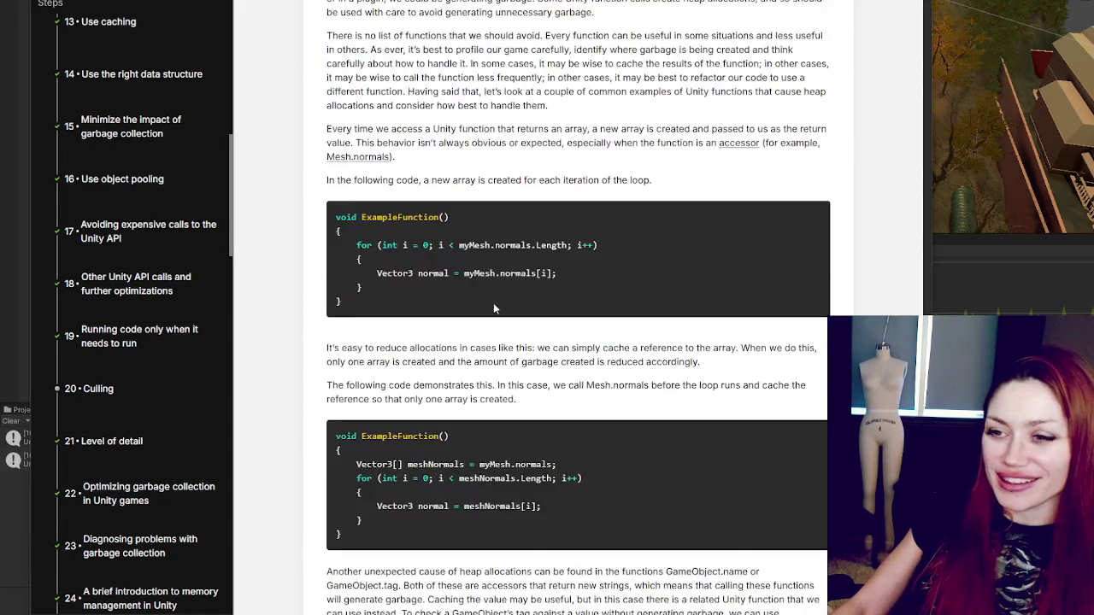
scroll(521, 380, "down", 15)
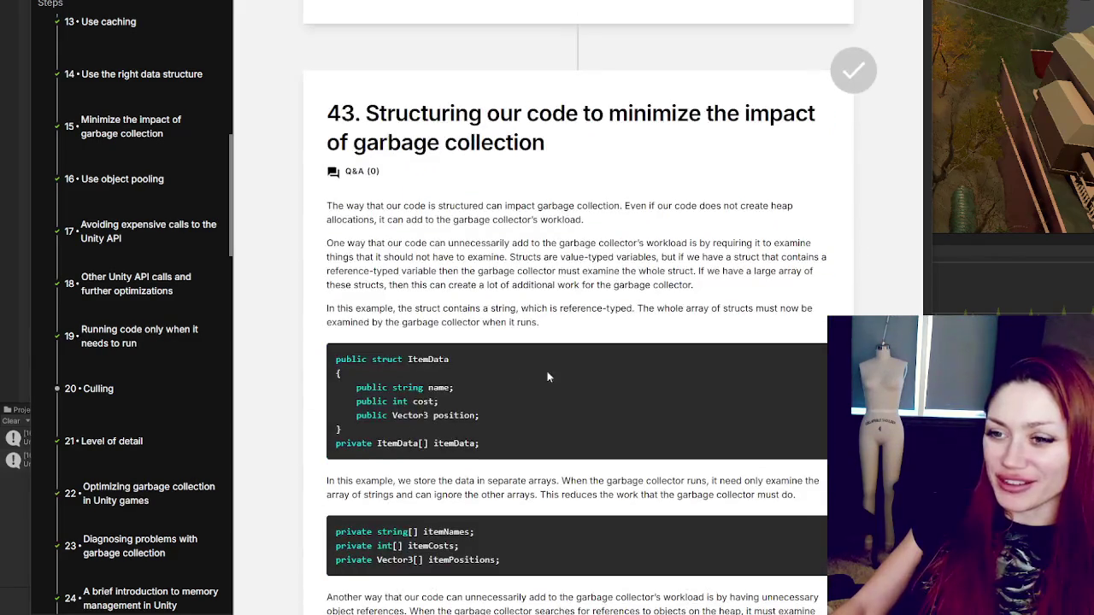
scroll(578, 307, "down", 20)
scroll(577, 307, "up", 20)
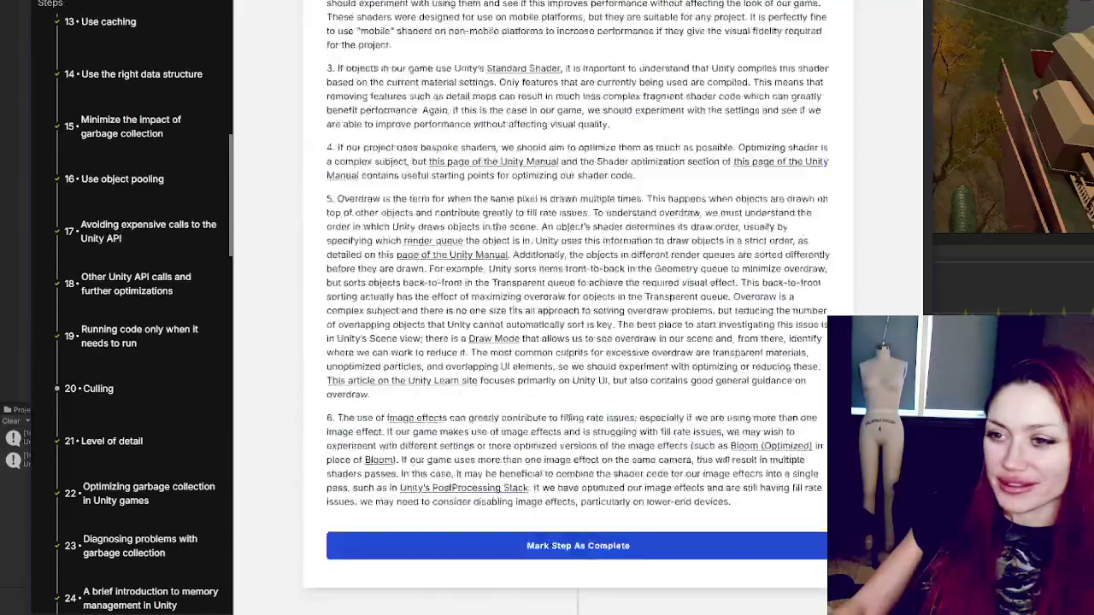
scroll(578, 308, "down", 10)
scroll(578, 308, "up", 12)
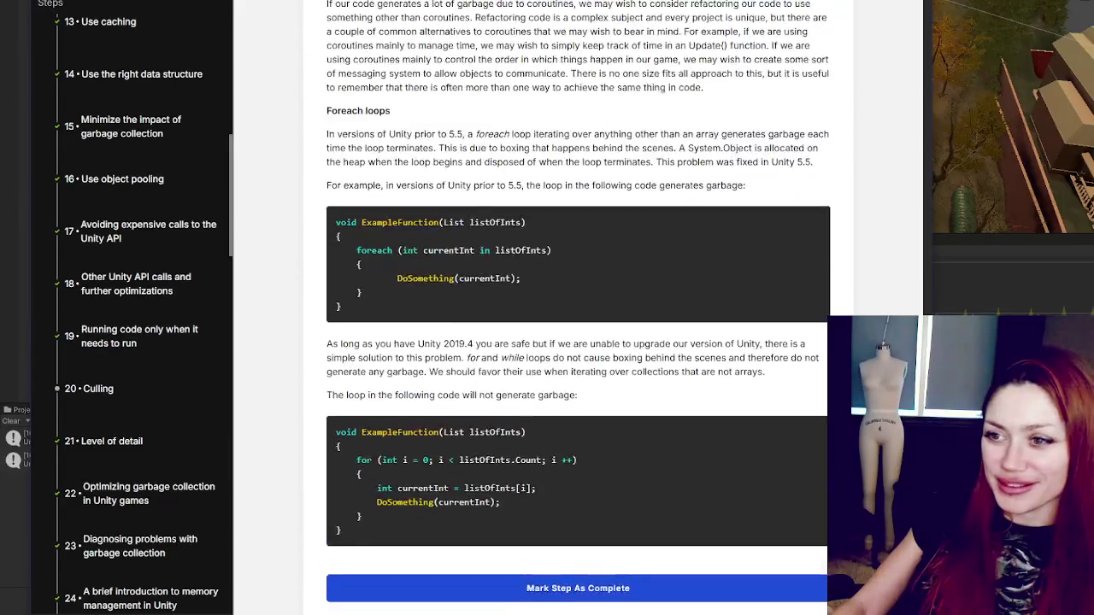
scroll(790, 417, "up", 20)
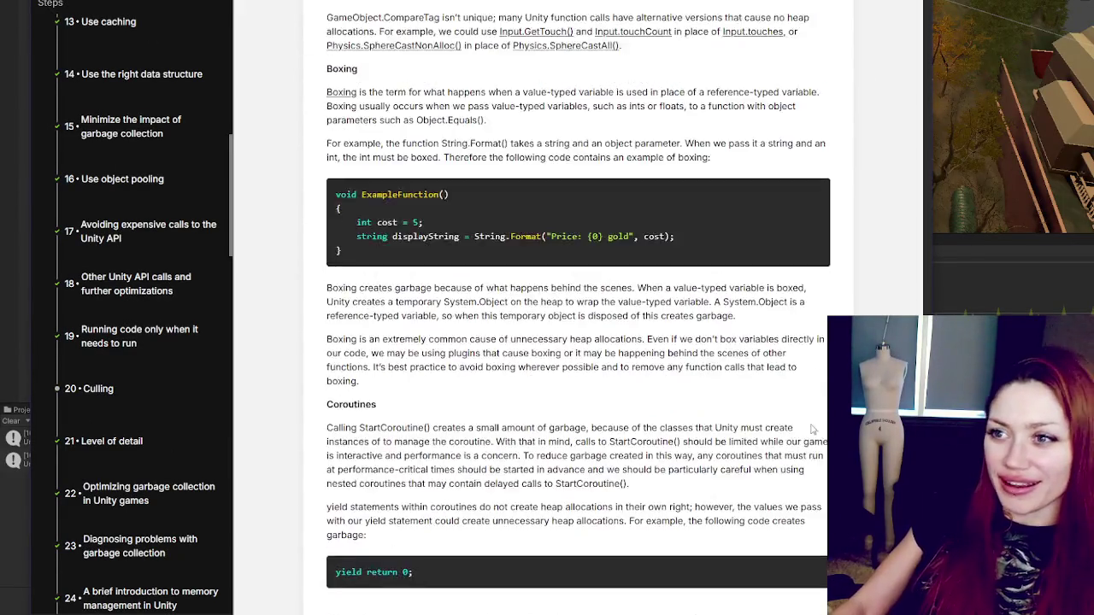
scroll(801, 456, "up", 15)
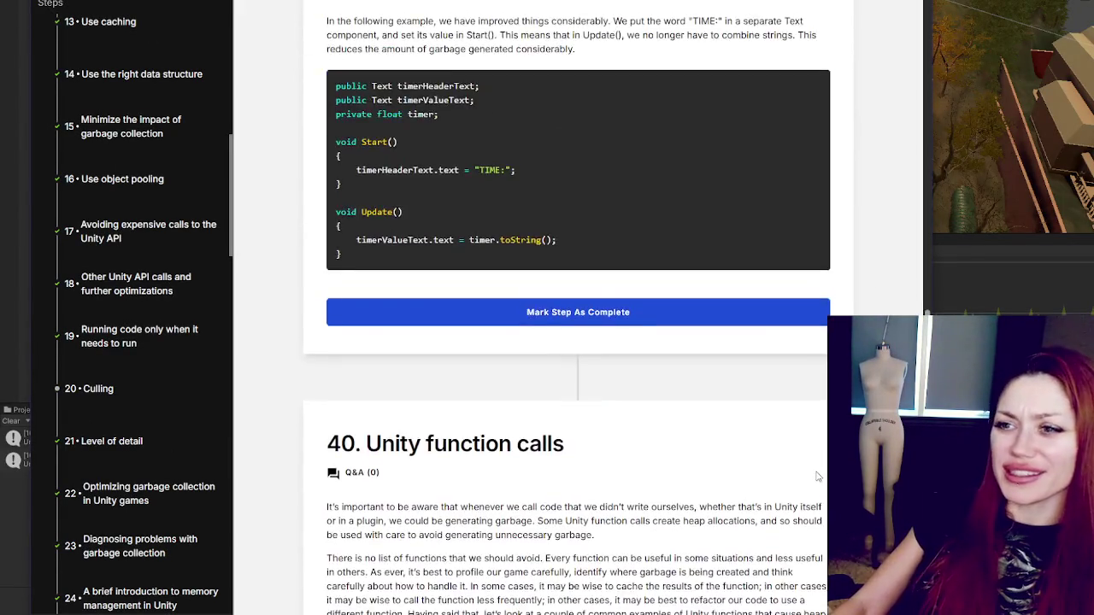
scroll(805, 479, "up", 5)
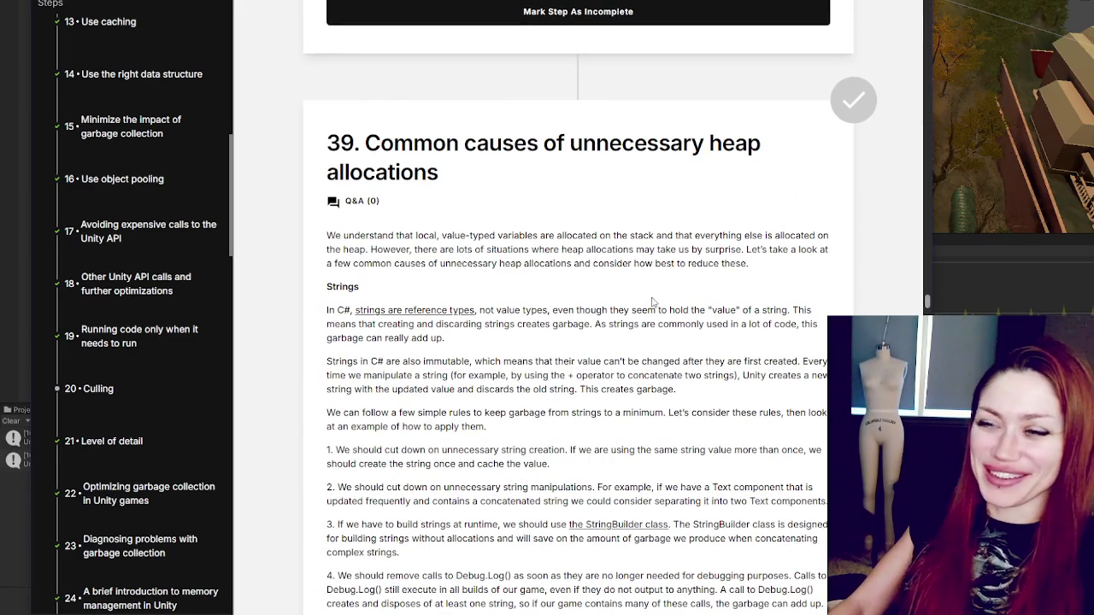
scroll(688, 465, "up", 5)
left_click(714, 460)
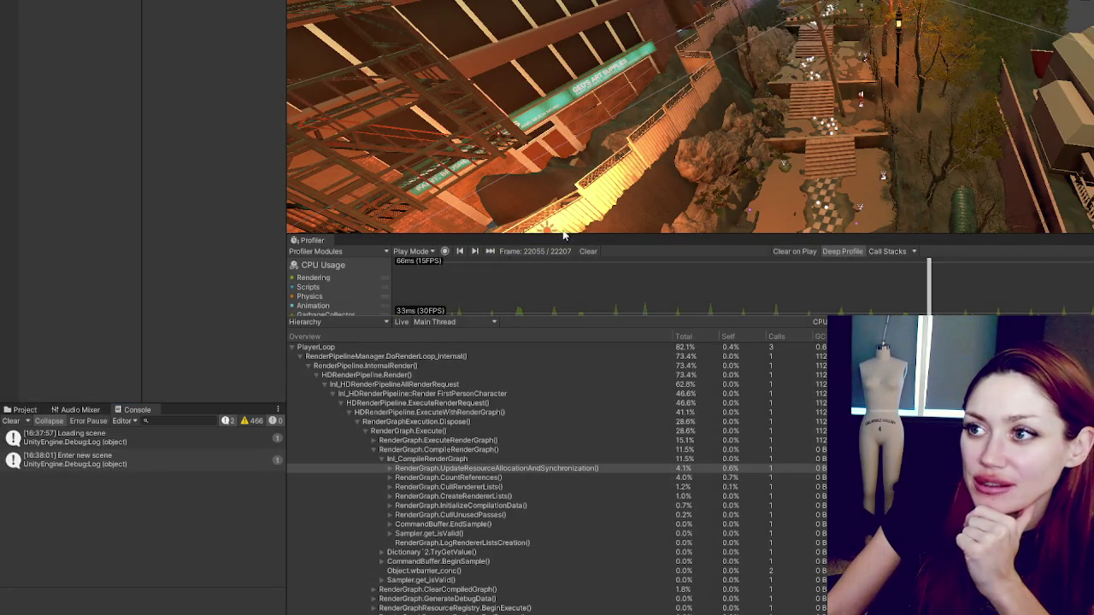
Step: Widen the Project panel and select the Home scene in Assets/6-Scenes
left_click(25, 410)
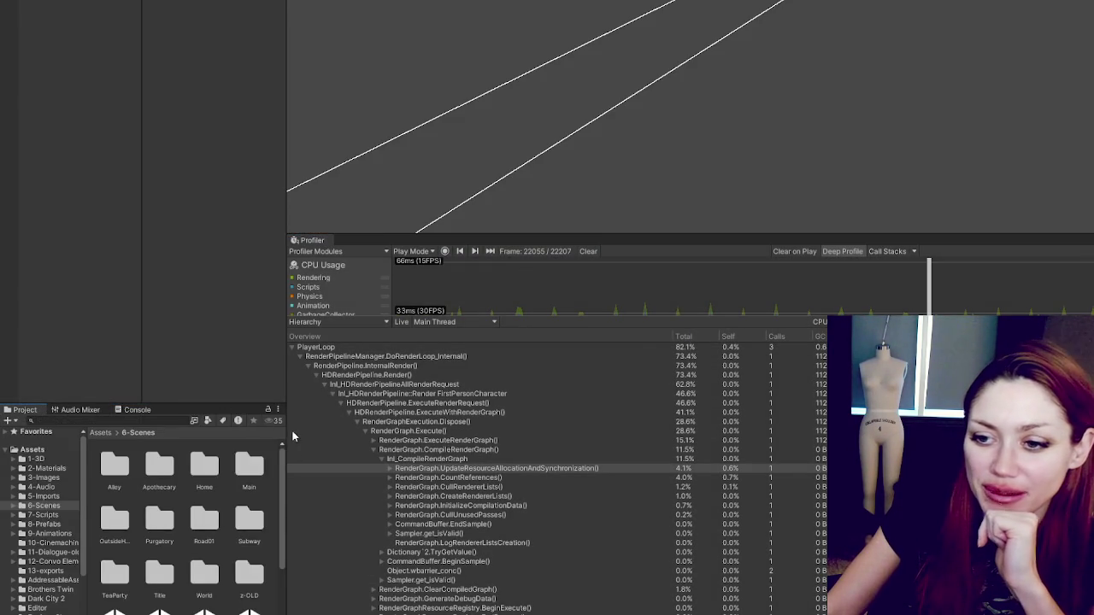
left_click_drag(295, 437, 462, 438)
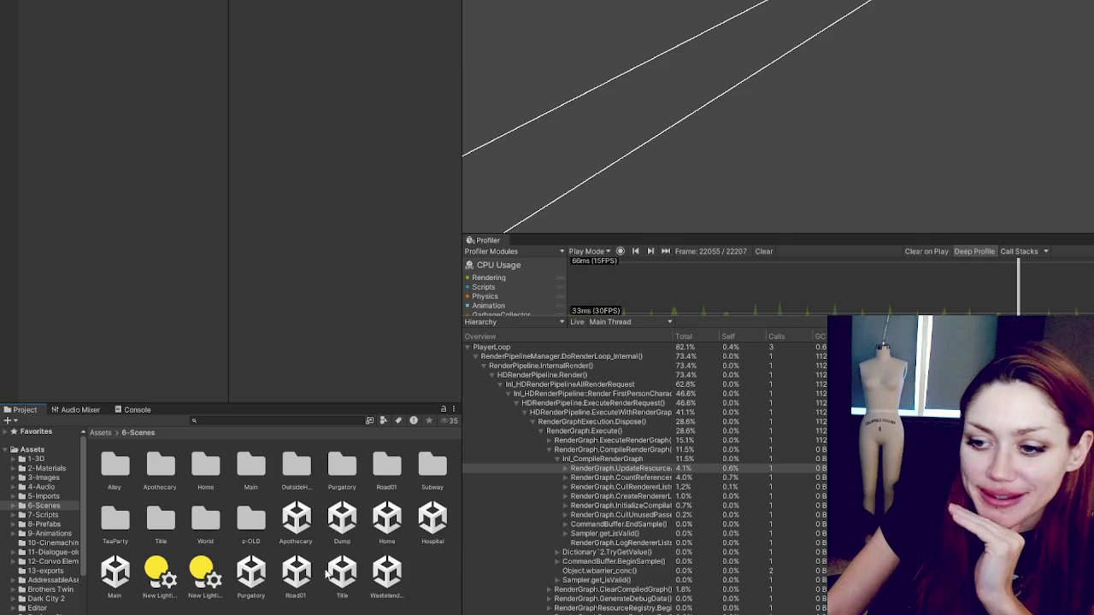
left_click(114, 574)
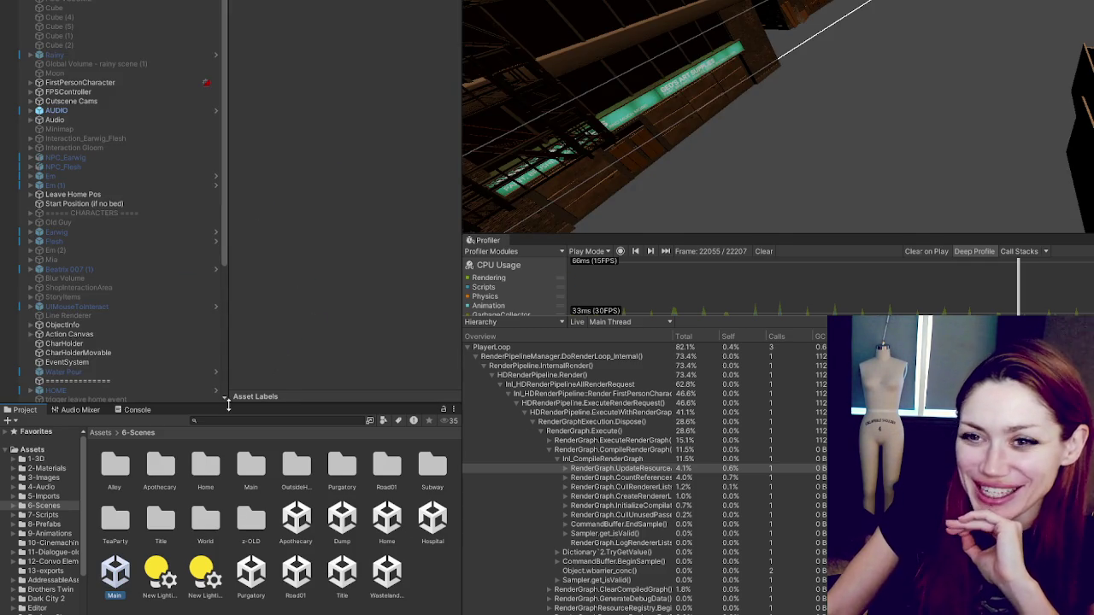
left_click(371, 291)
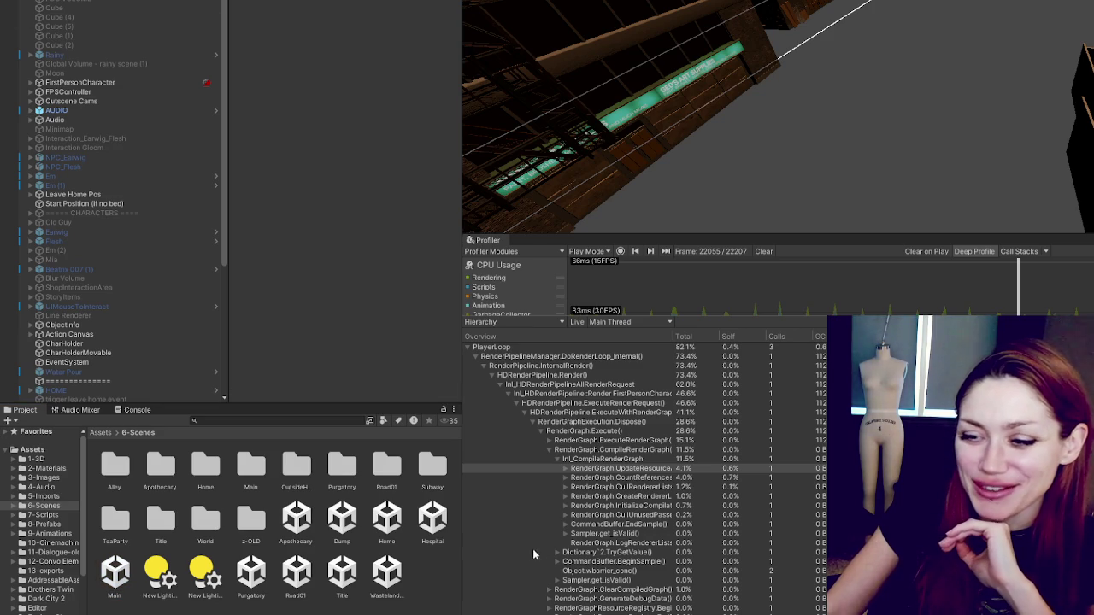
left_click(387, 521)
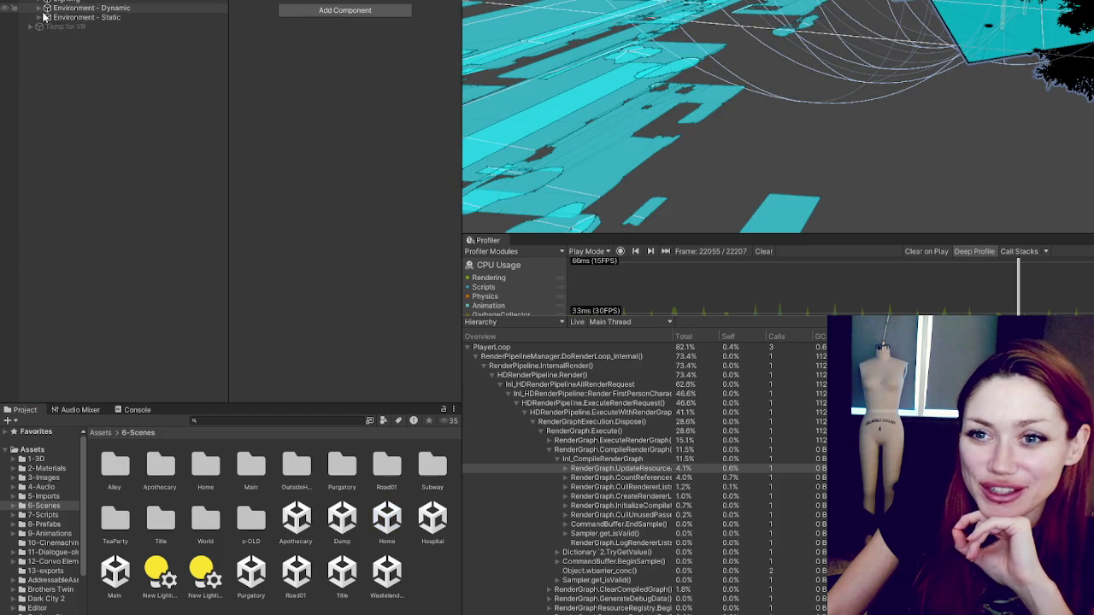
Step: Open the Home scene, collapse Environment - Static, and show the Occlusion Culling bake settings
left_click(46, 18)
left_click(43, 18)
left_click(39, 18)
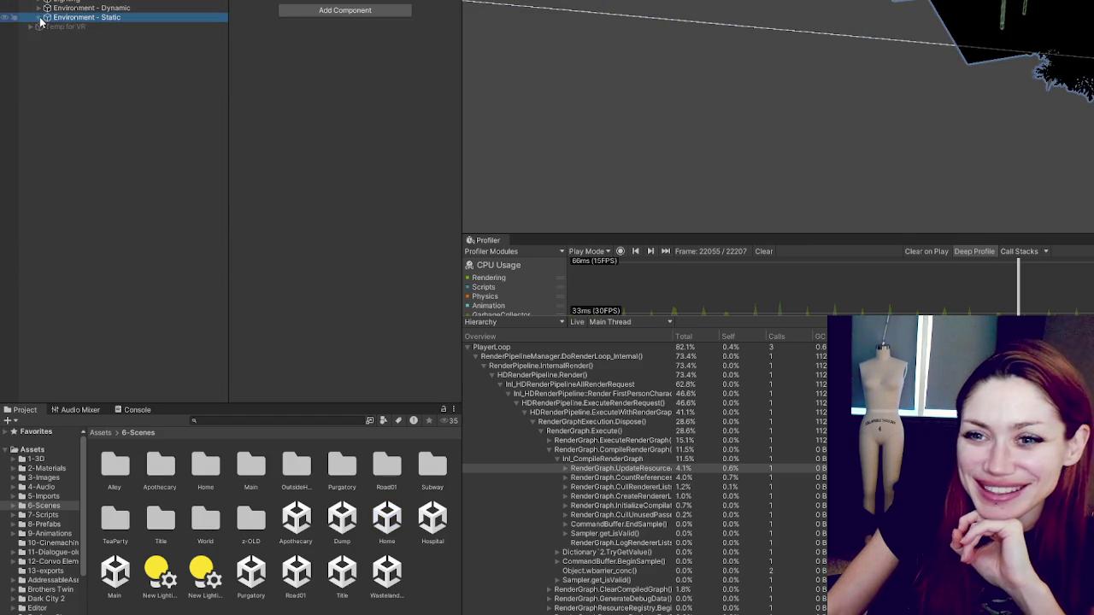
left_click(111, 171)
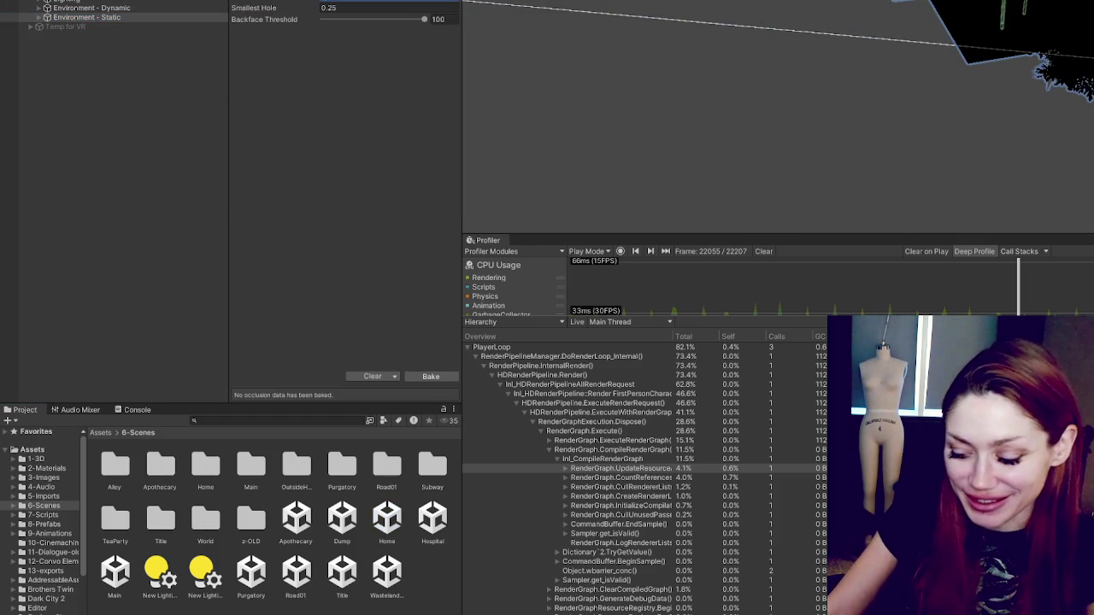
Step: Start the occlusion culling bake and return to the Unity Learn course page
left_click(431, 377)
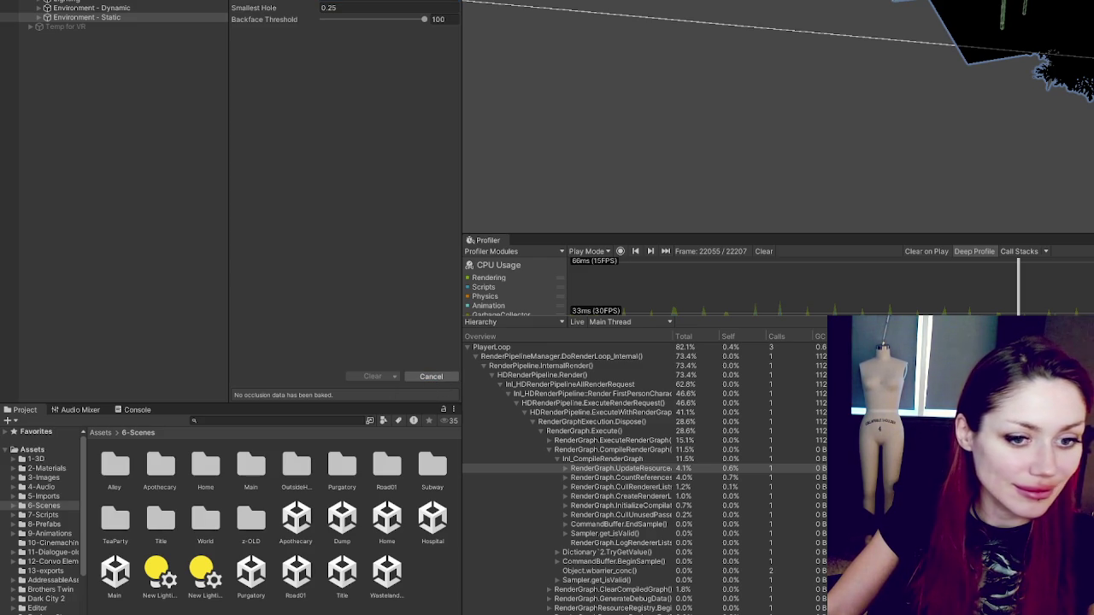
key("alt+Tab")
scroll(848, 195, "down", 4)
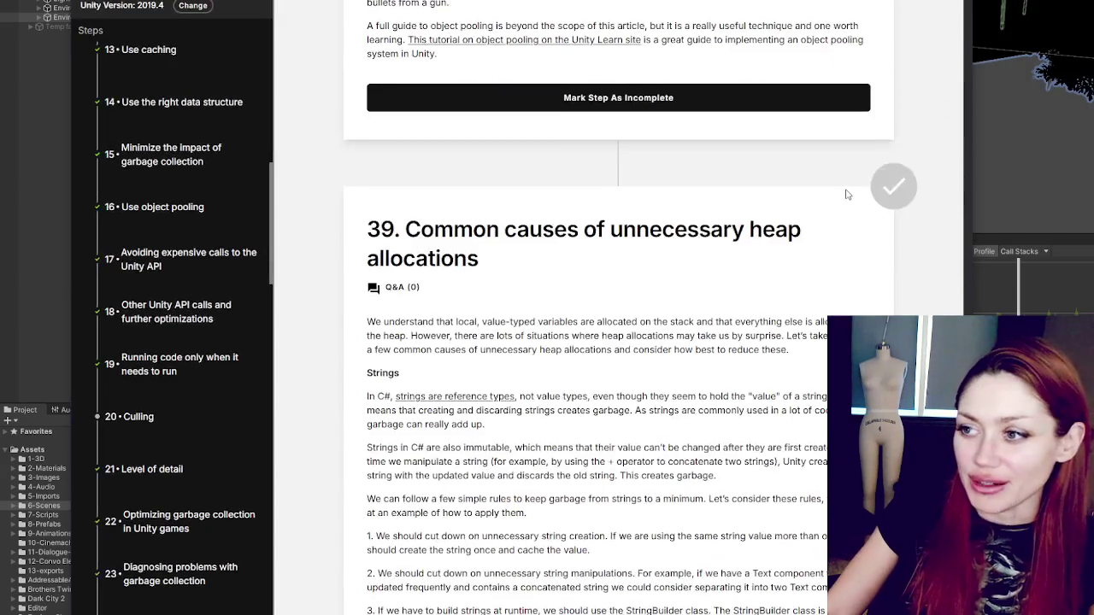
Step: Read through the garbage-collection sections 39 to 43 of the course article
scroll(848, 182, "down", 3)
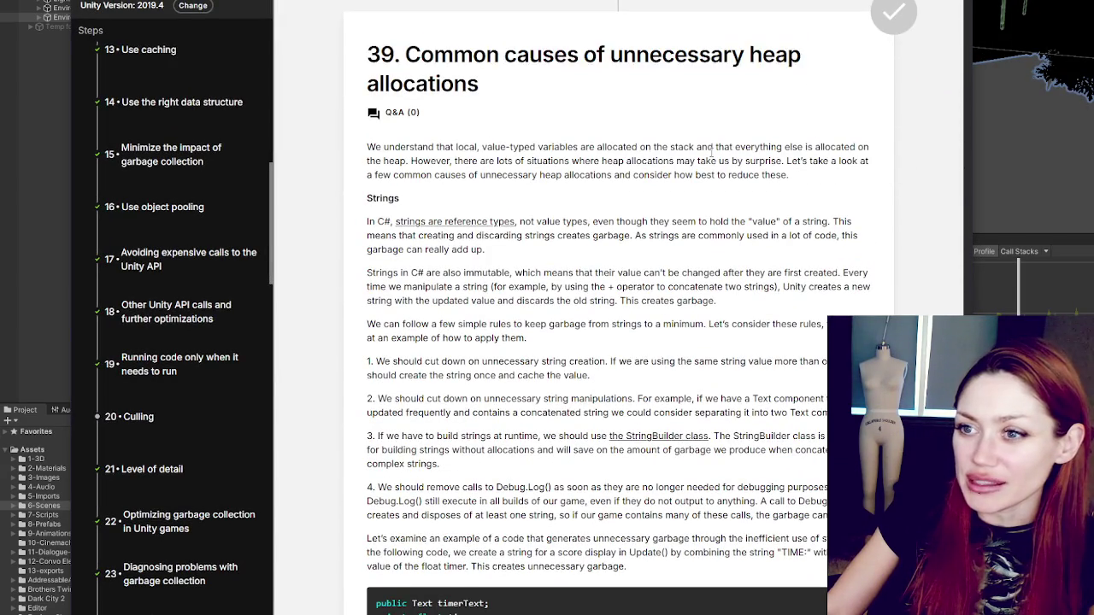
scroll(710, 152, "down", 2)
scroll(611, 130, "down", 8)
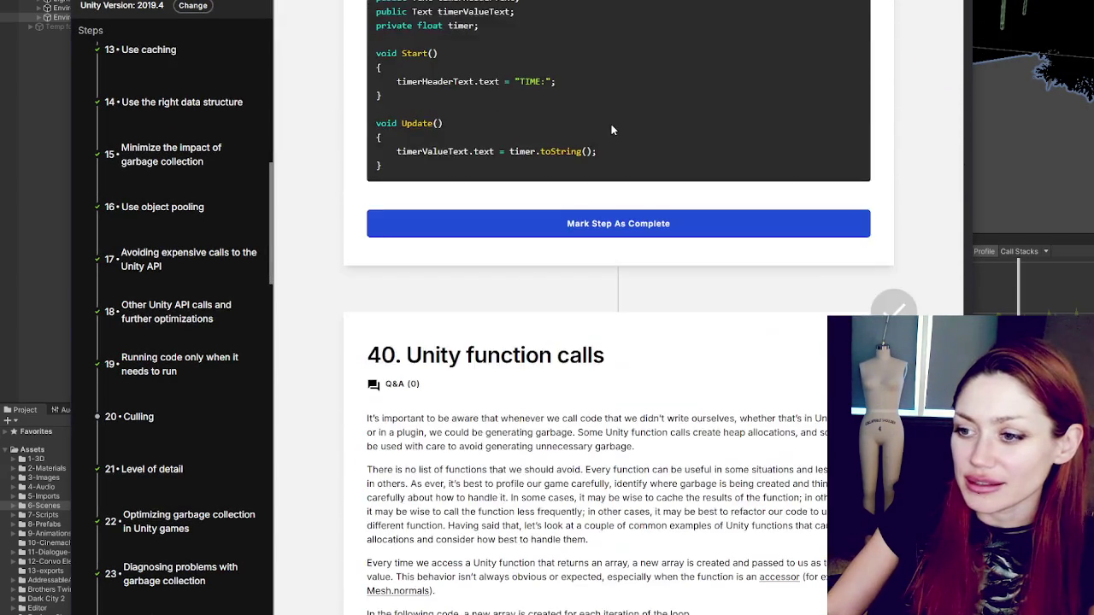
scroll(611, 130, "down", 6)
scroll(625, 132, "down", 8)
scroll(658, 192, "down", 15)
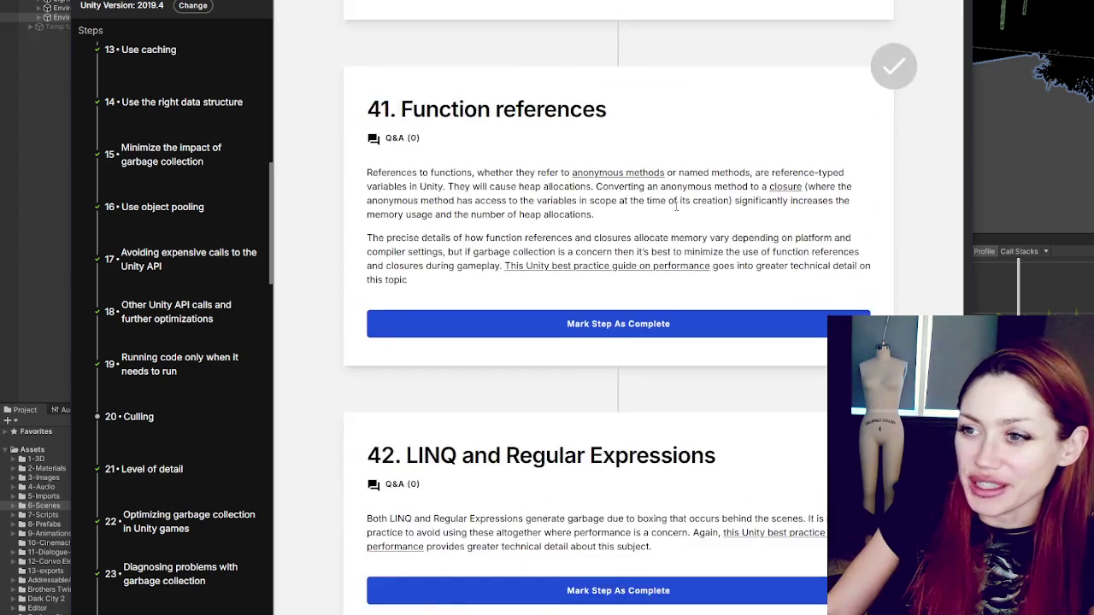
scroll(674, 211, "down", 5)
scroll(681, 222, "down", 6)
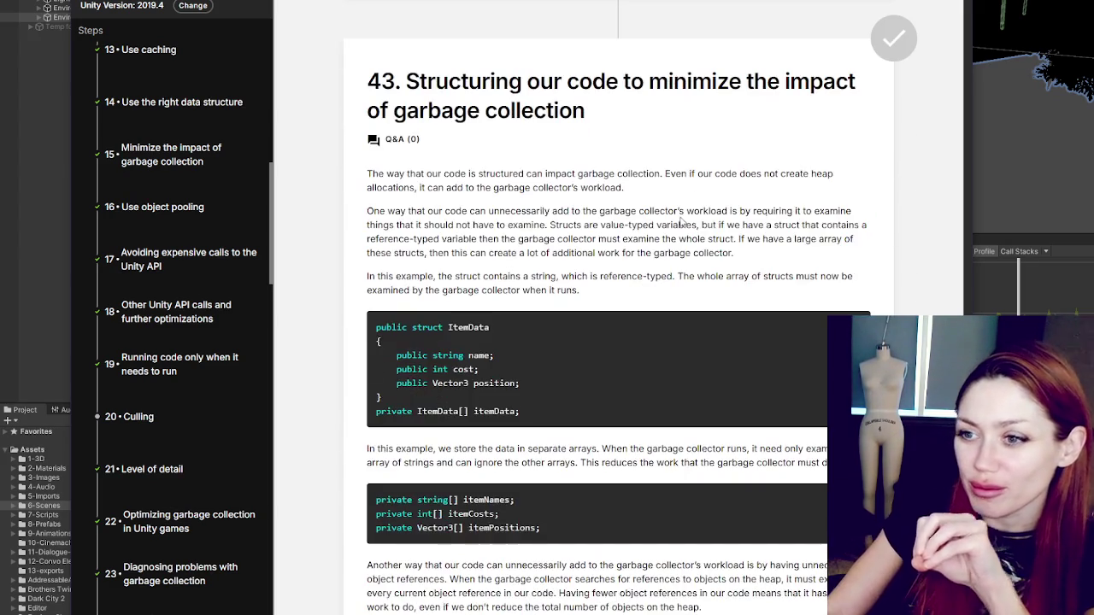
scroll(701, 197, "down", 2)
scroll(703, 193, "up", 1)
scroll(703, 193, "up", 1)
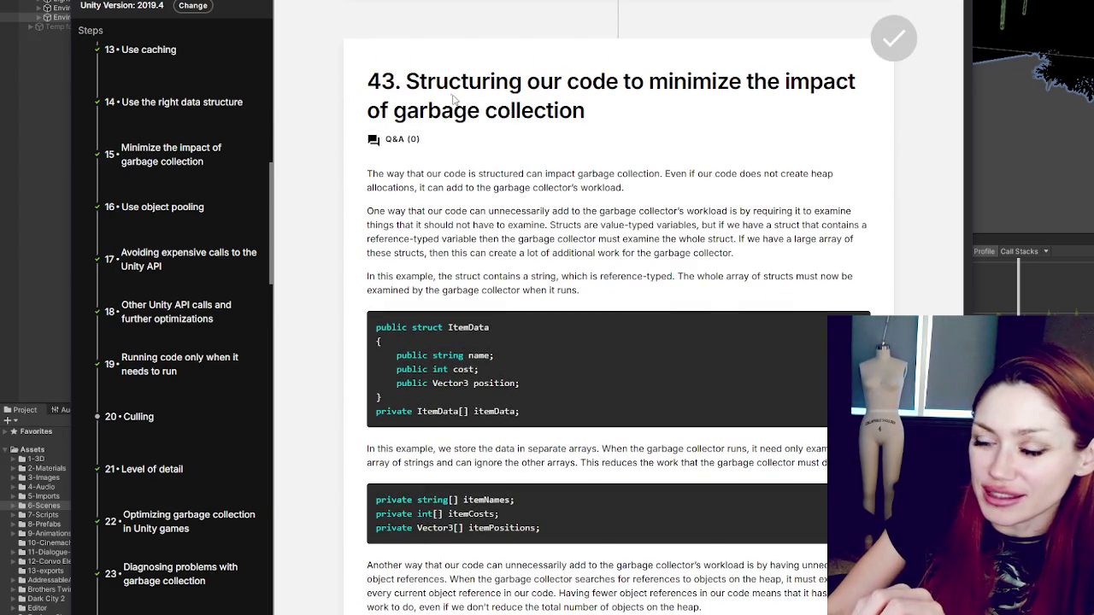
Step: Highlight the section 43 heading, clear the highlight, and continue to section 44
left_click_drag(407, 82, 784, 118)
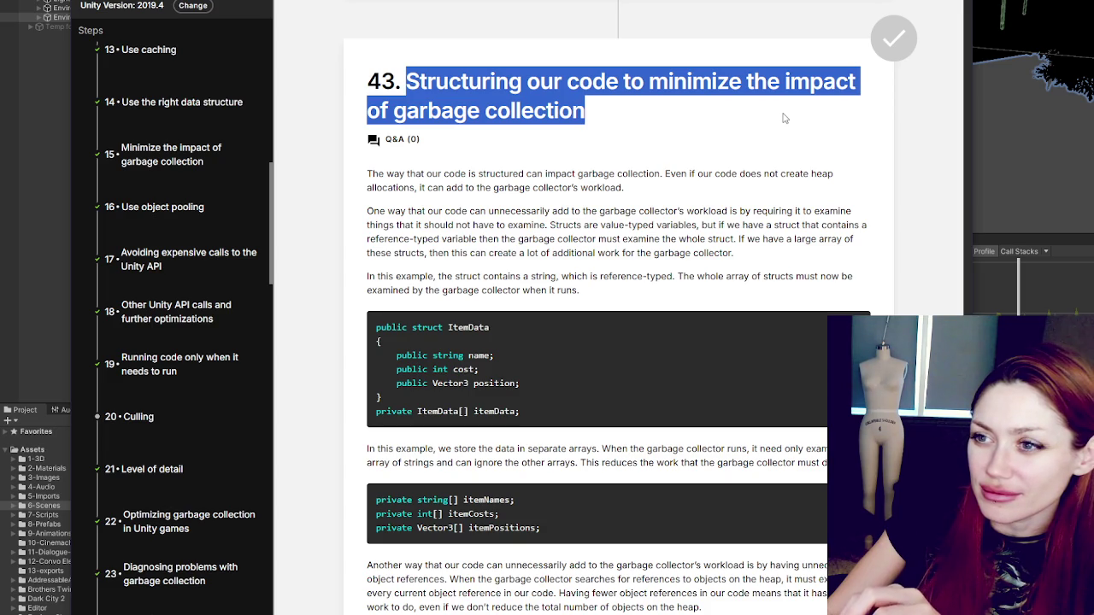
left_click(785, 118)
scroll(774, 124, "down", 15)
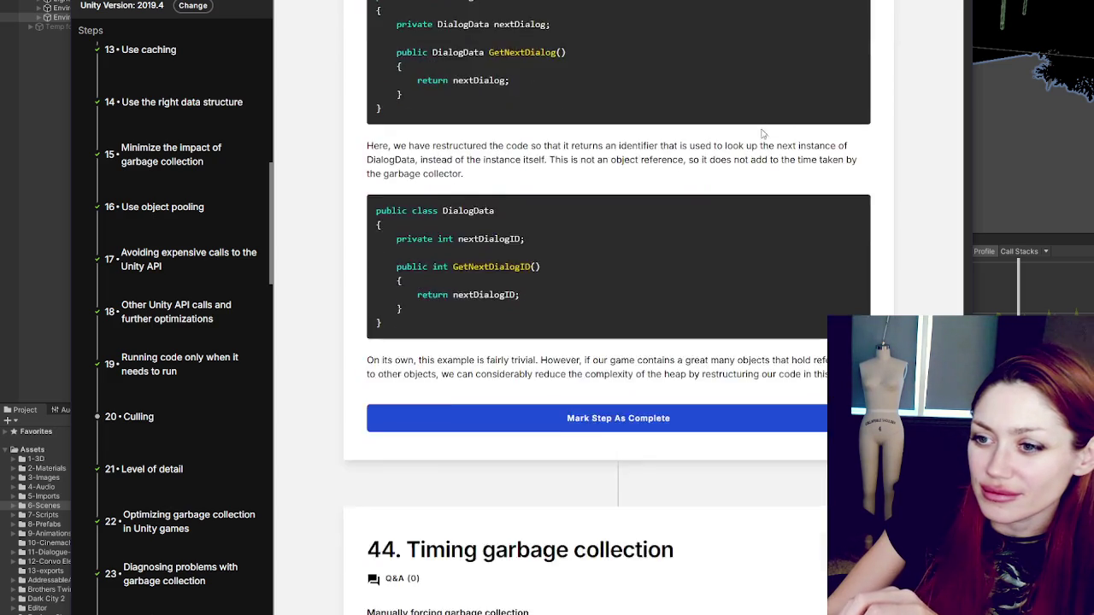
Step: Read sections 44 through 55 down to section 56, Reducing the number of times each object must be rendered
scroll(778, 124, "down", 5)
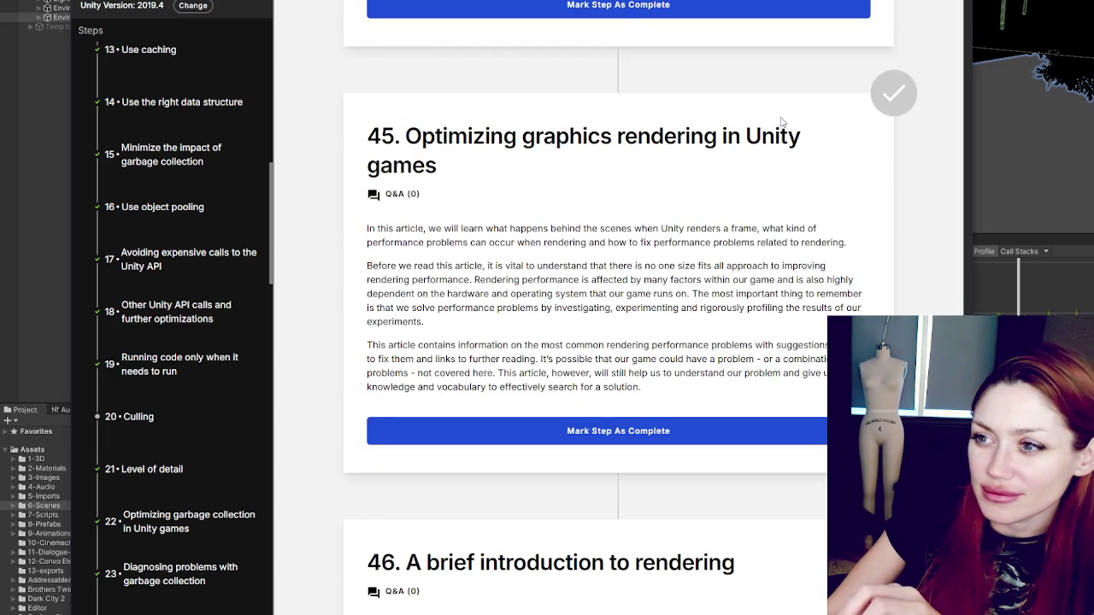
scroll(779, 122, "down", 4)
scroll(779, 124, "down", 10)
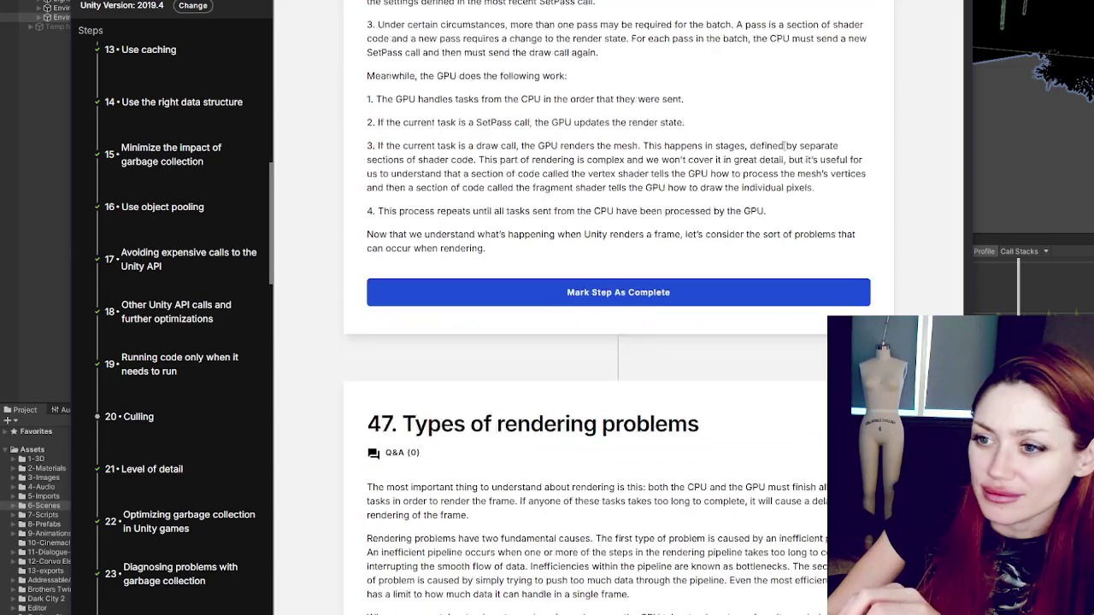
scroll(779, 133, "down", 15)
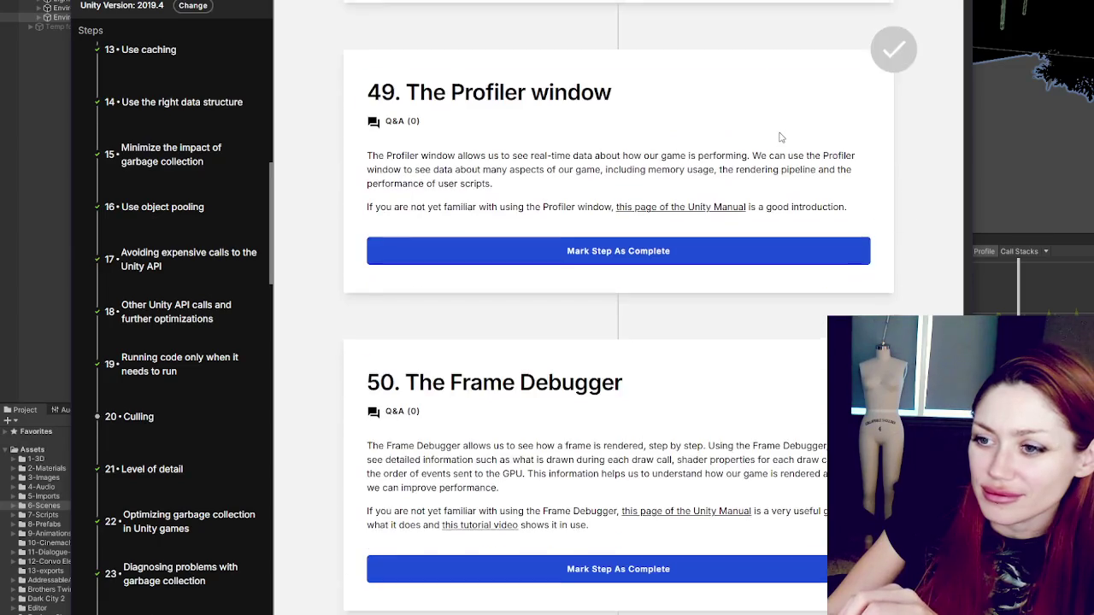
scroll(780, 137, "down", 5)
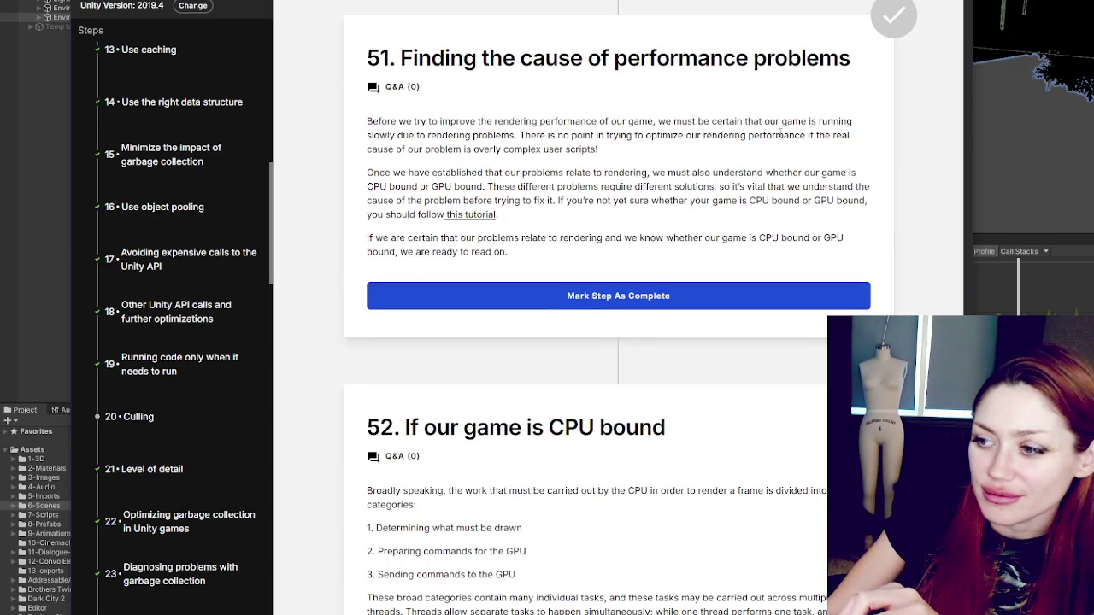
scroll(780, 133, "down", 4)
scroll(783, 134, "down", 4)
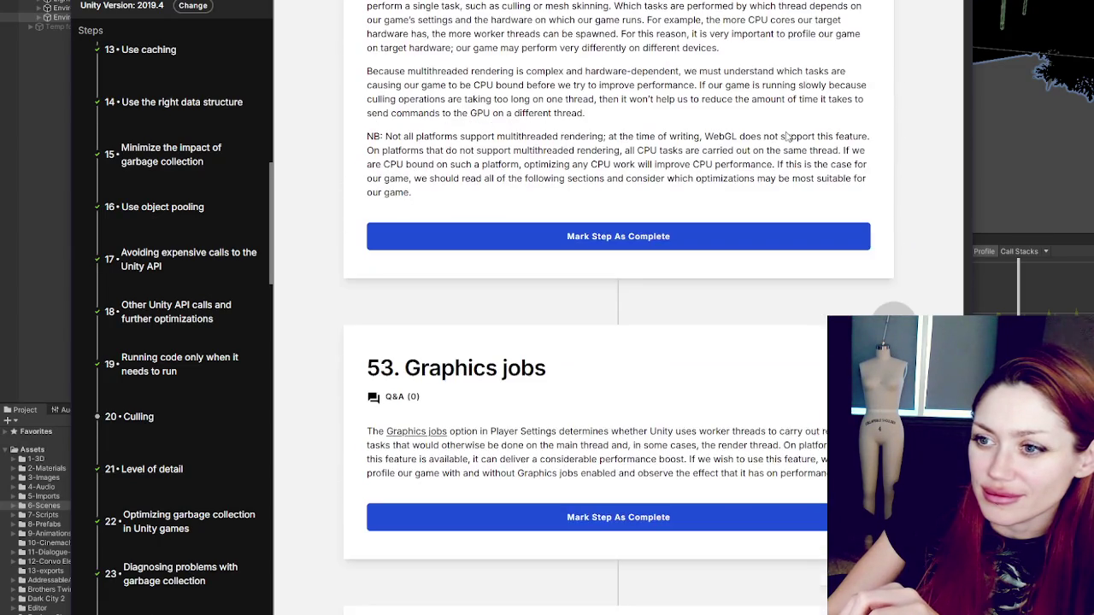
scroll(785, 132, "down", 4)
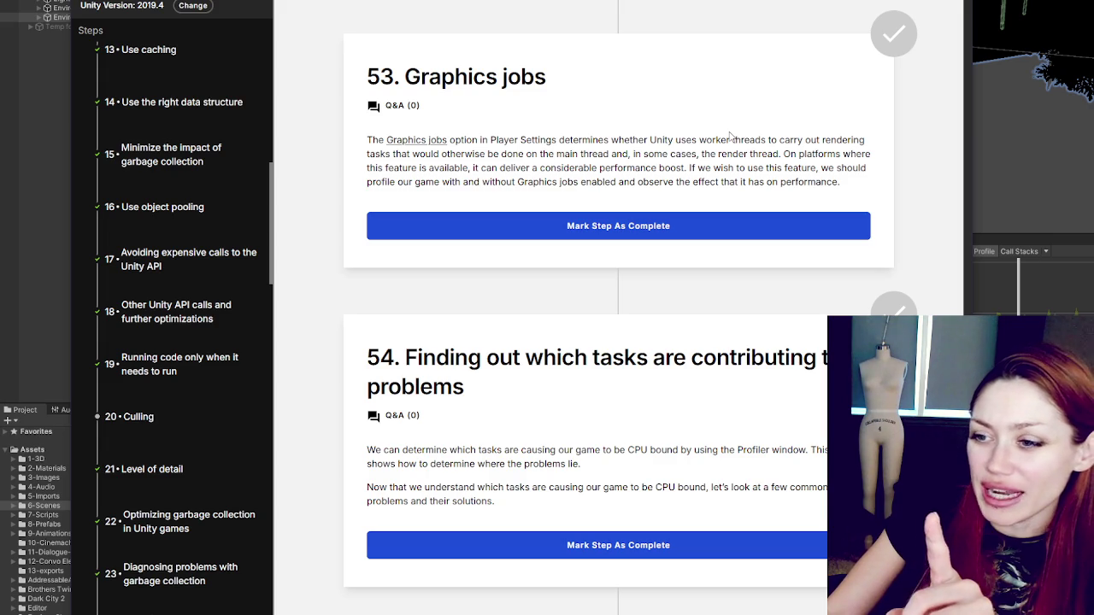
scroll(739, 138, "down", 3)
scroll(739, 137, "down", 8)
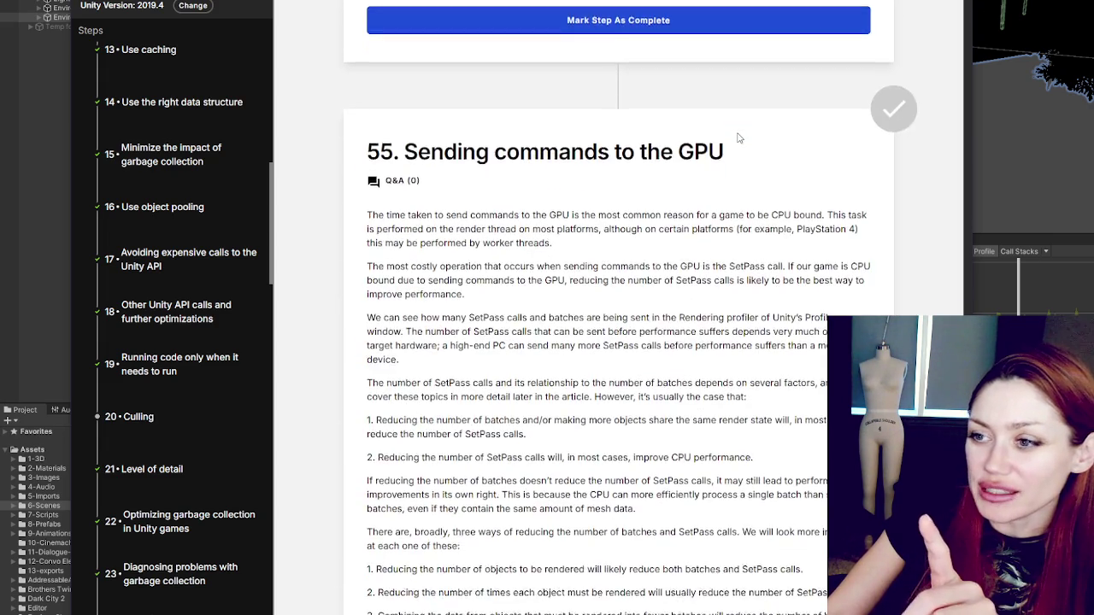
scroll(738, 134, "down", 8)
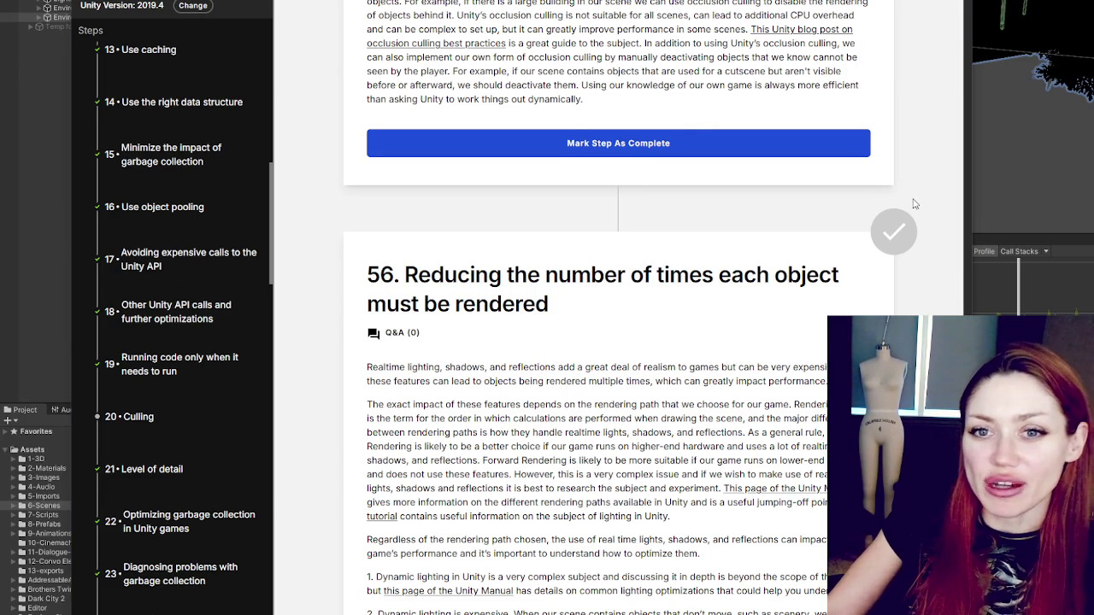
Step: Return from section 56 to section 39's Strings guidance on limiting string garbage
scroll(795, 327, "up", 15)
scroll(796, 326, "up", 10)
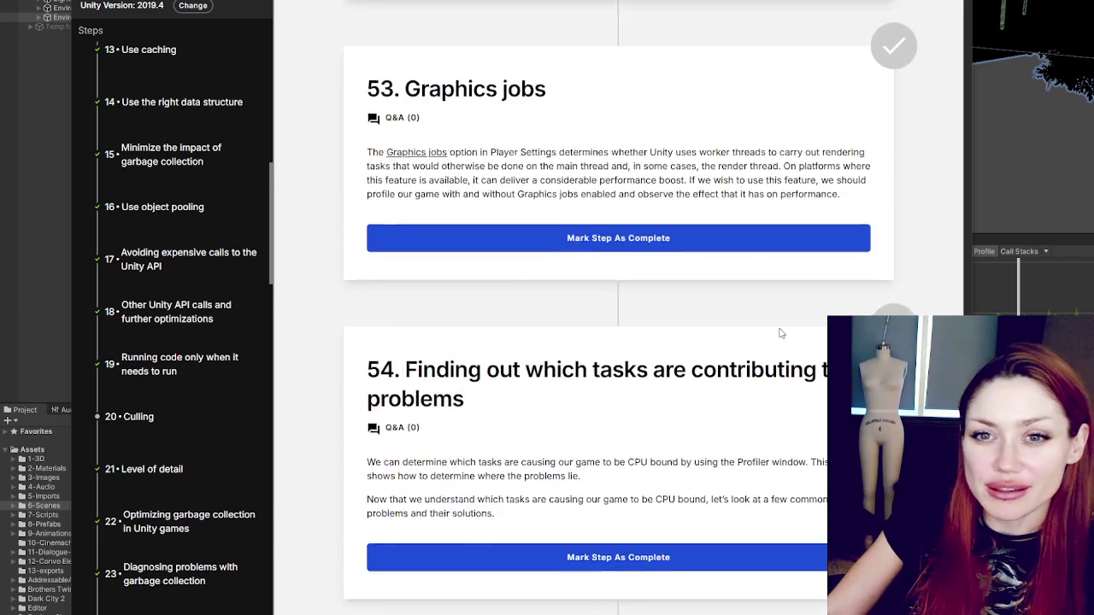
scroll(780, 333, "up", 3)
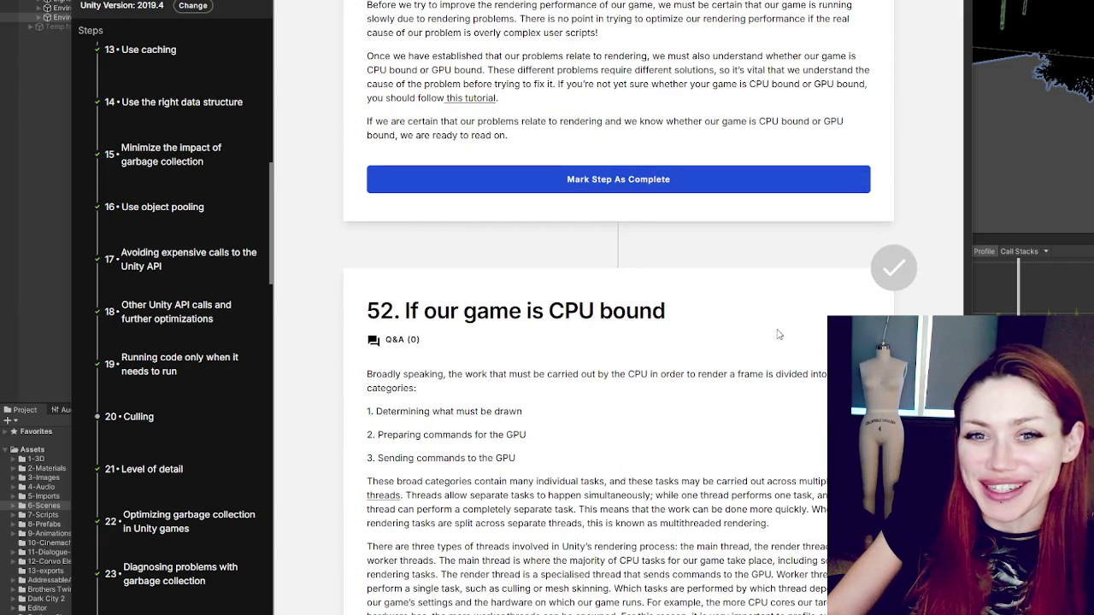
scroll(778, 334, "up", 20)
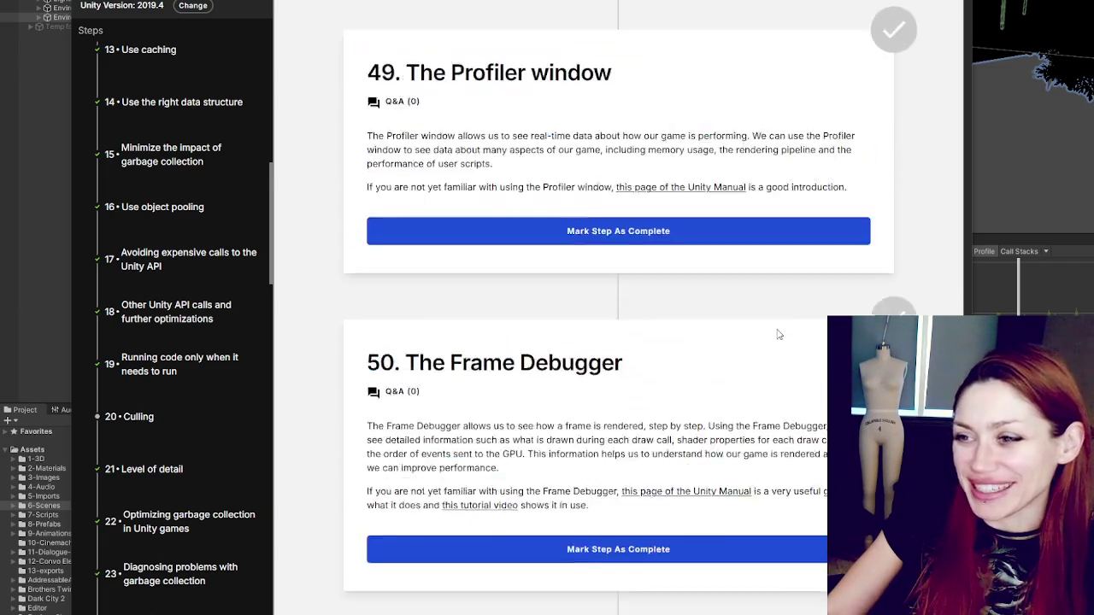
scroll(813, 263, "up", 20)
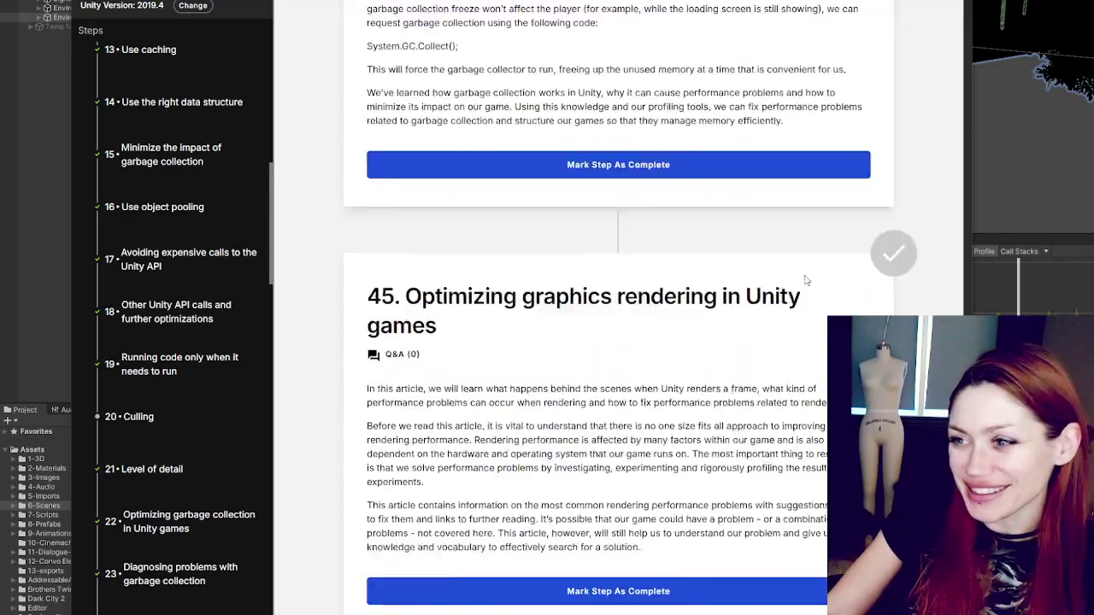
scroll(780, 273, "up", 20)
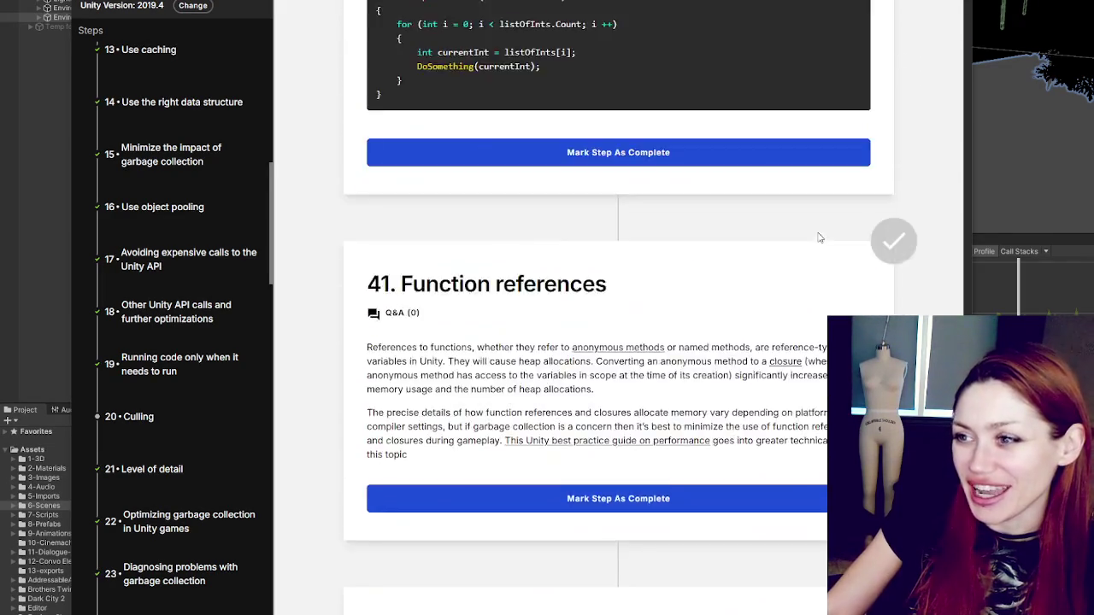
scroll(755, 266, "up", 20)
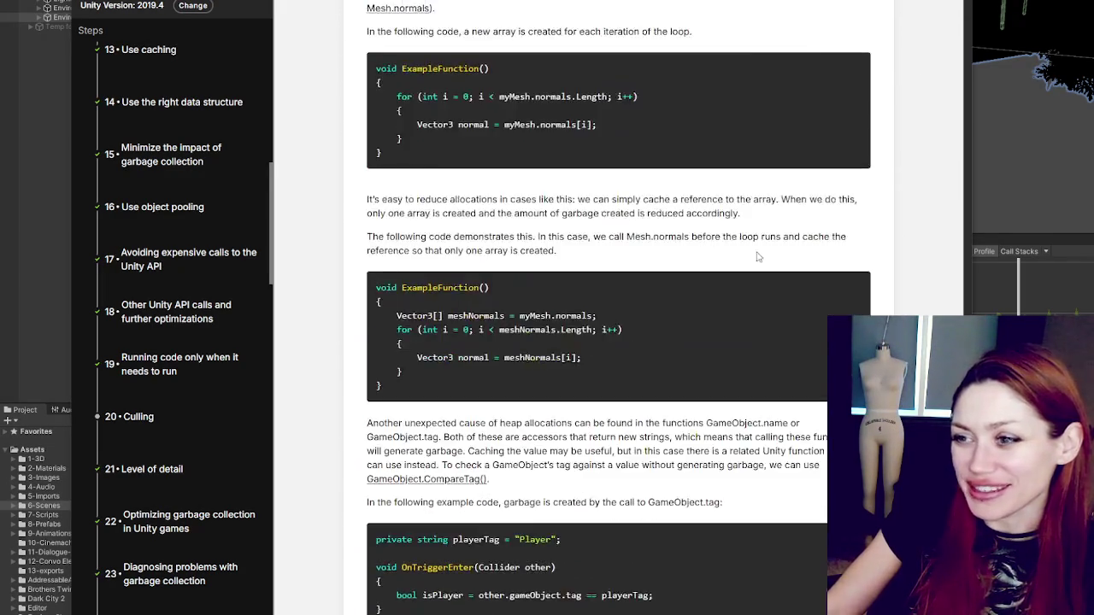
scroll(750, 290, "up", 20)
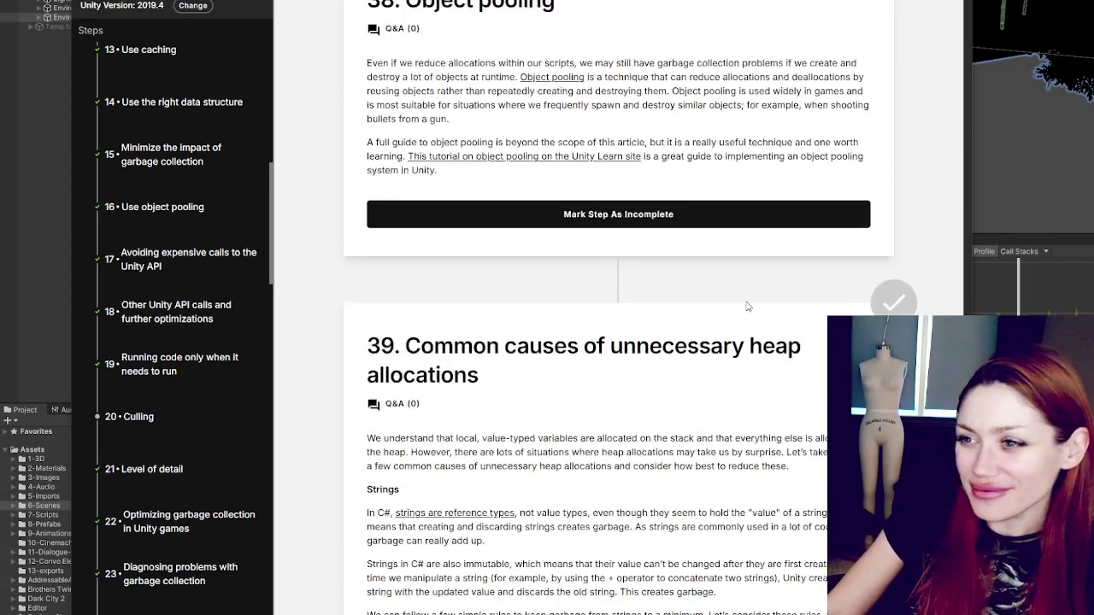
scroll(753, 320, "down", 10)
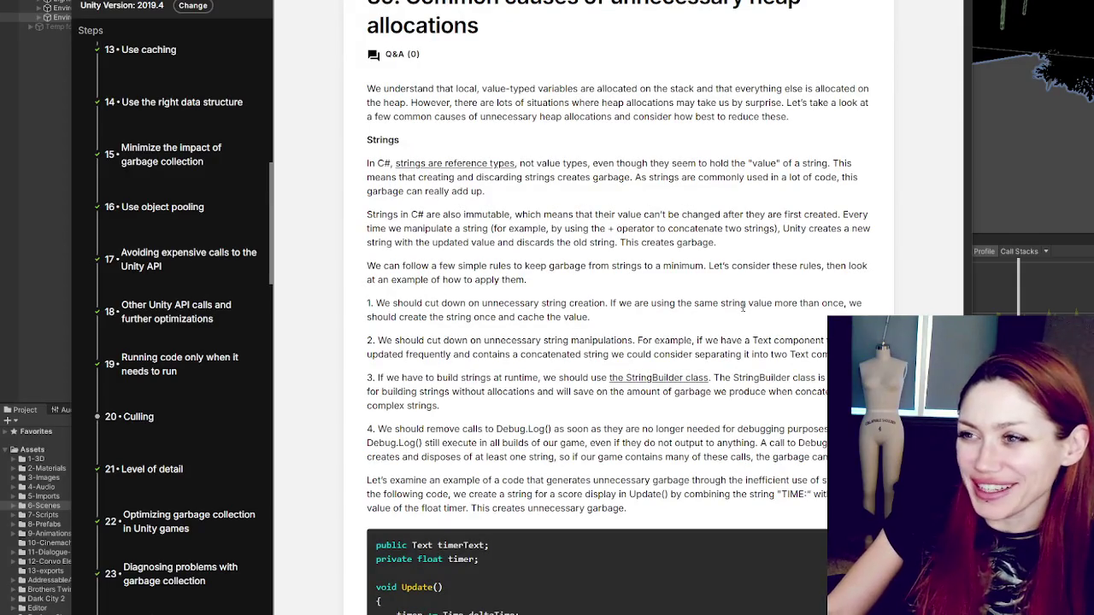
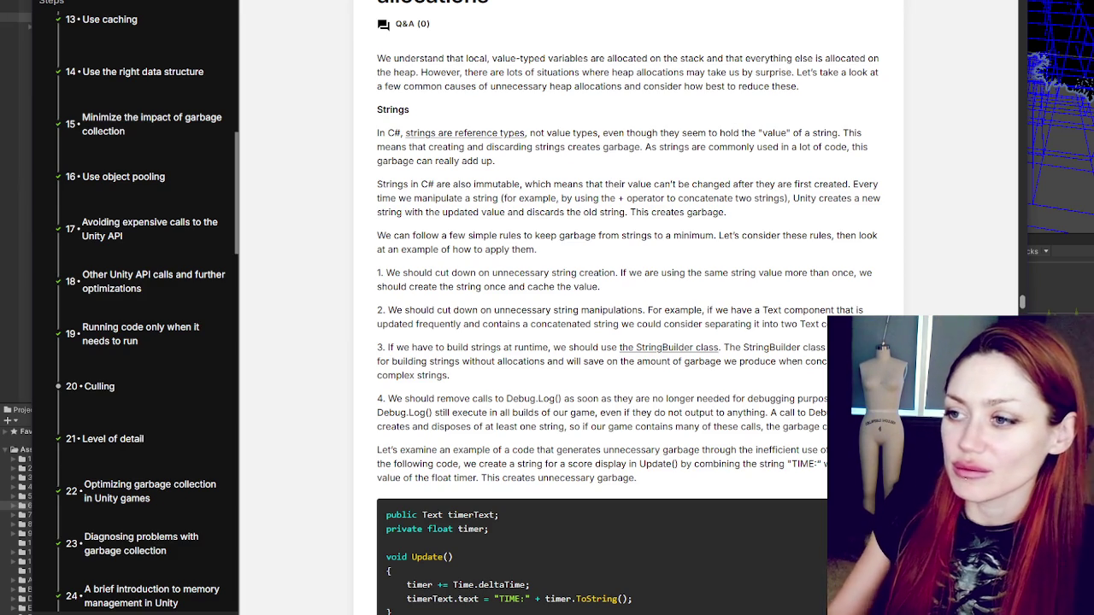
Step: Switch from the browser back to the Unity Editor showing the deep-profiled frame 22055
key("alt+Tab")
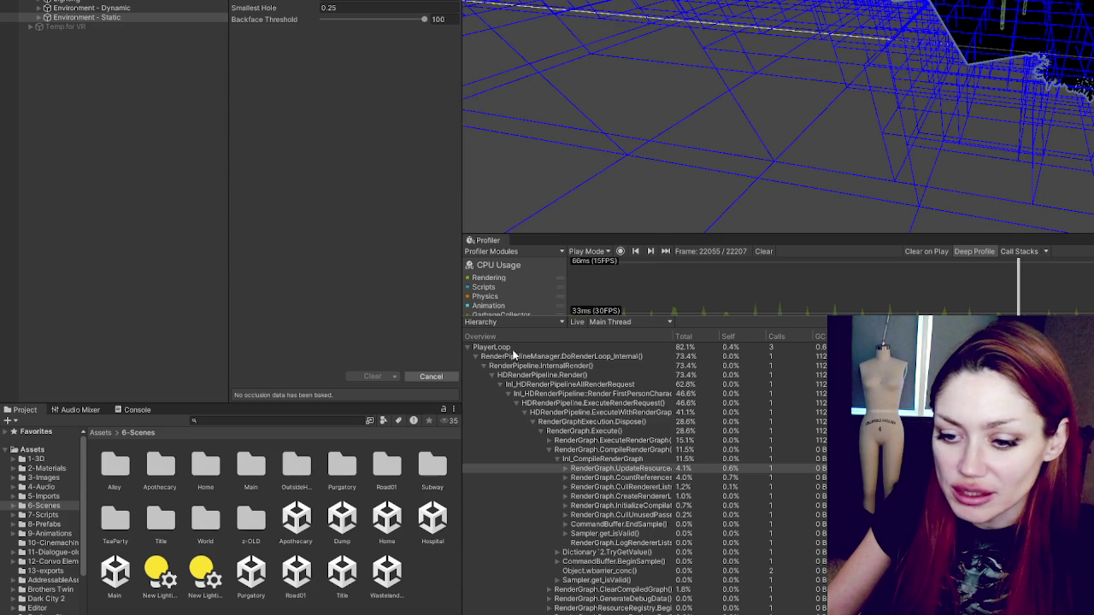
Step: Zoom, orbit and frame the Scene view on the blue occlusion-culling wireframe cells
scroll(880, 23, "up", 5)
scroll(880, 23, "down", 3)
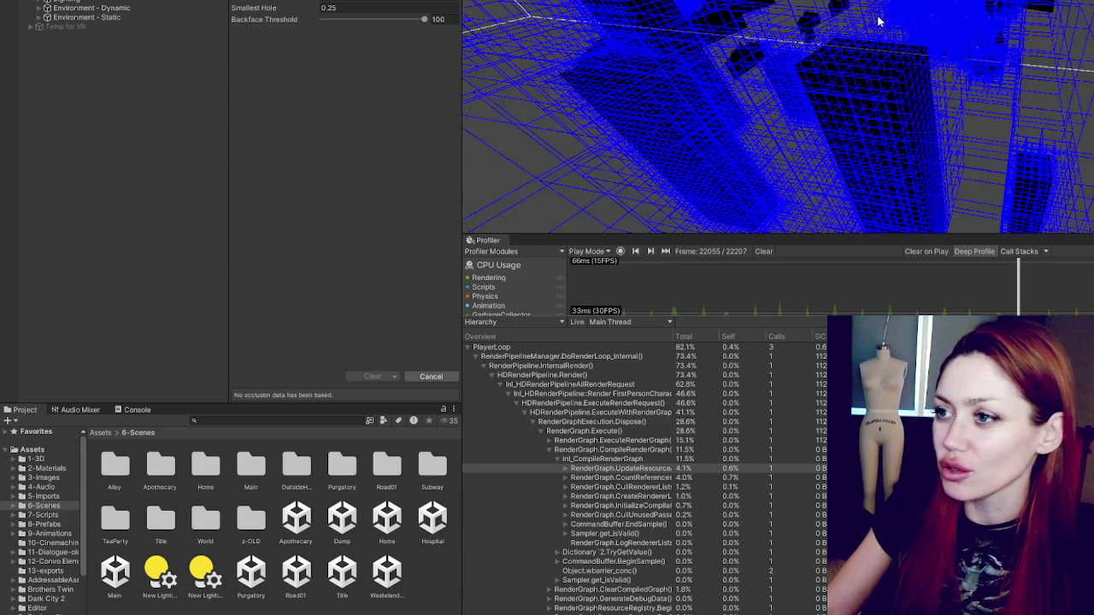
scroll(881, 23, "up", 2)
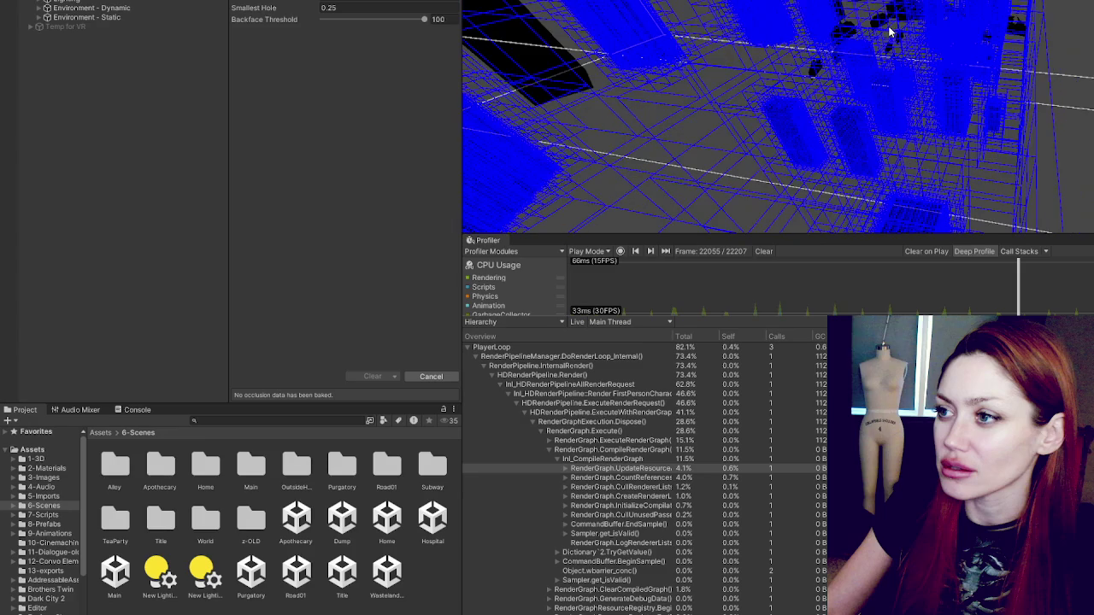
scroll(890, 34, "up", 2)
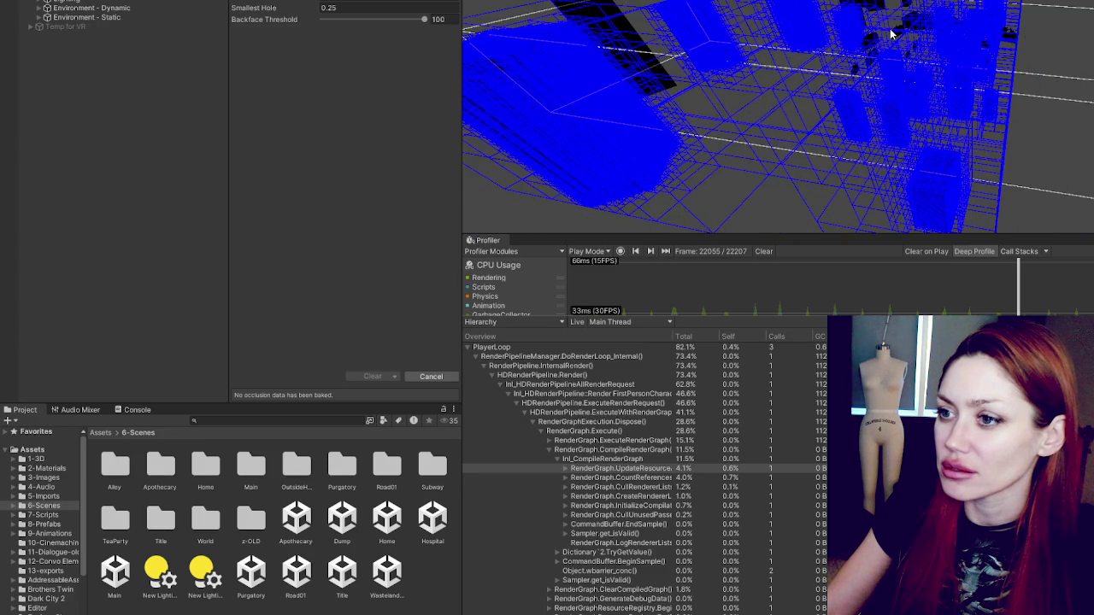
scroll(891, 34, "down", 3)
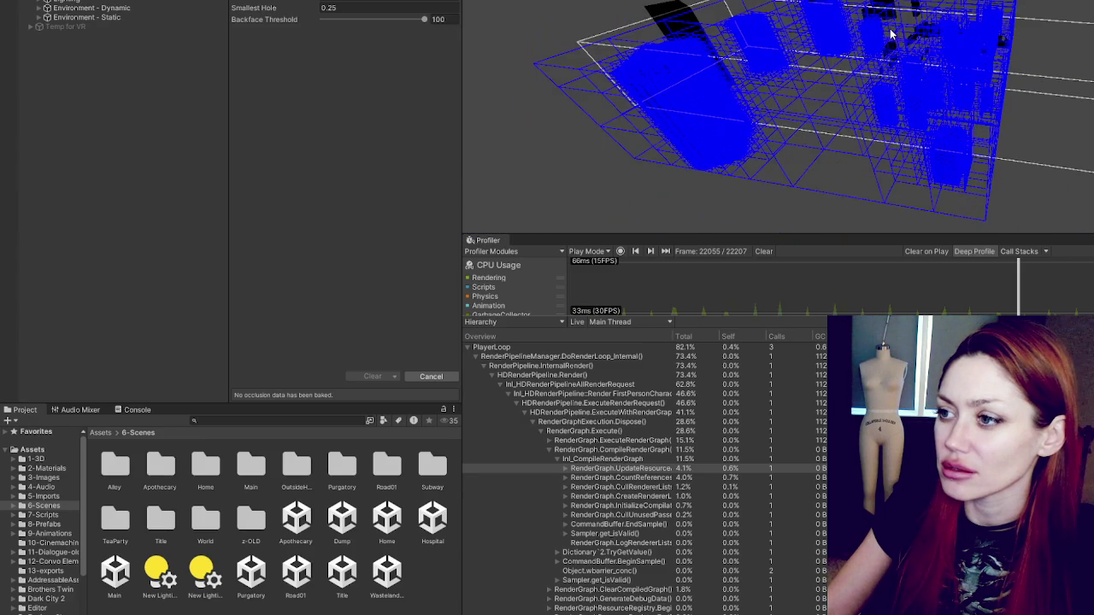
mouse_move(1023, 20)
left_mouse_down()
mouse_move(943, 105)
mouse_move(897, 134)
left_mouse_up()
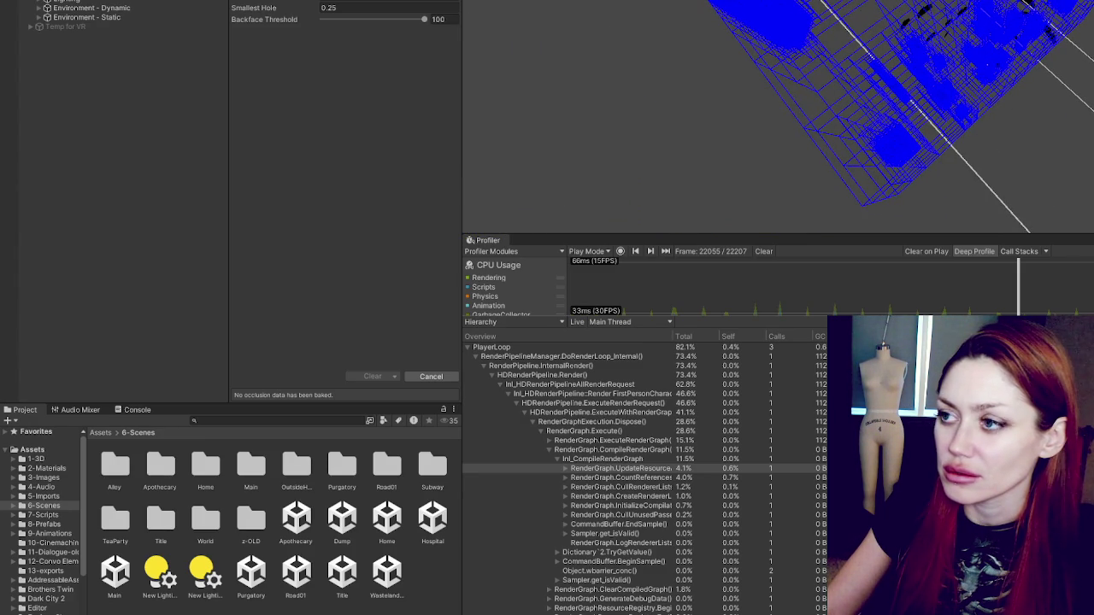
key("f")
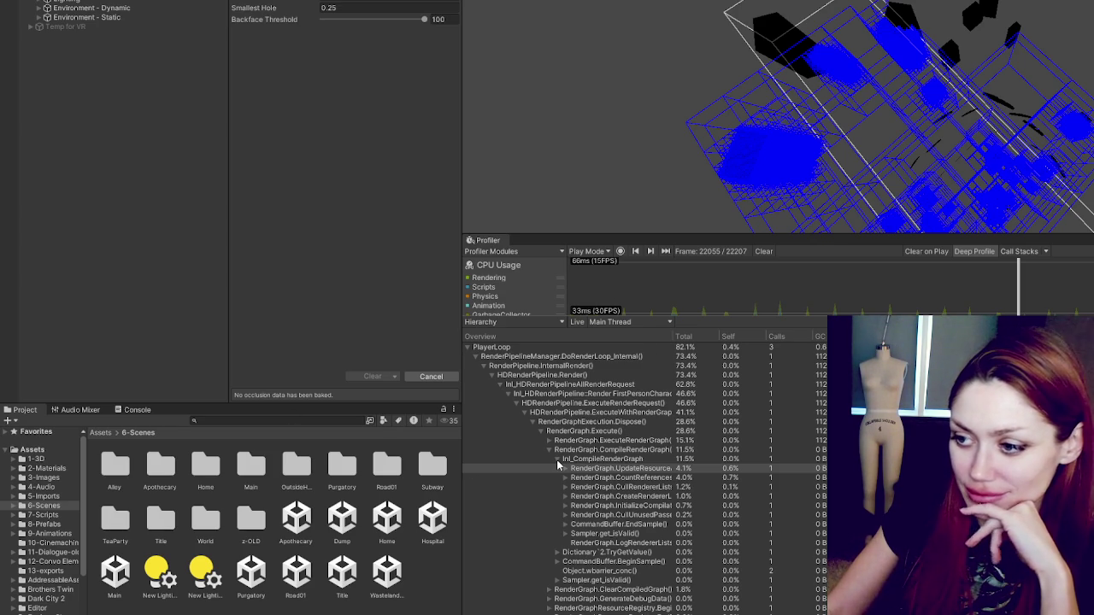
Step: Inspect Profiler rows from RenderGraph.Dispose down to Inl_HDRenderPipelineAllRenderRequest (62.8%), then return to the course
left_click(599, 424)
key("Down")
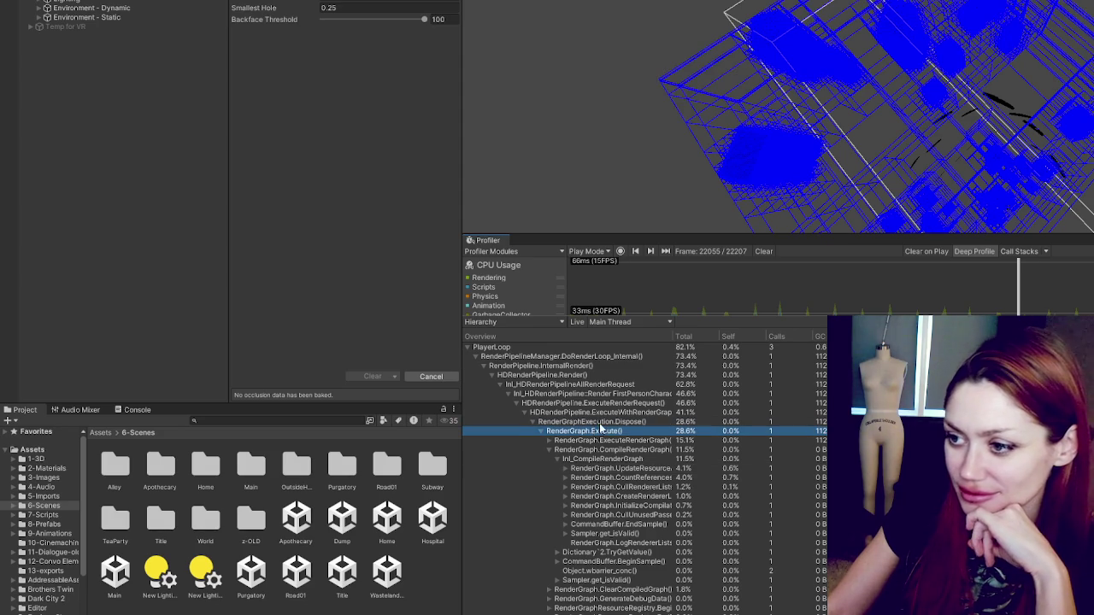
left_click(569, 366)
left_click(593, 358)
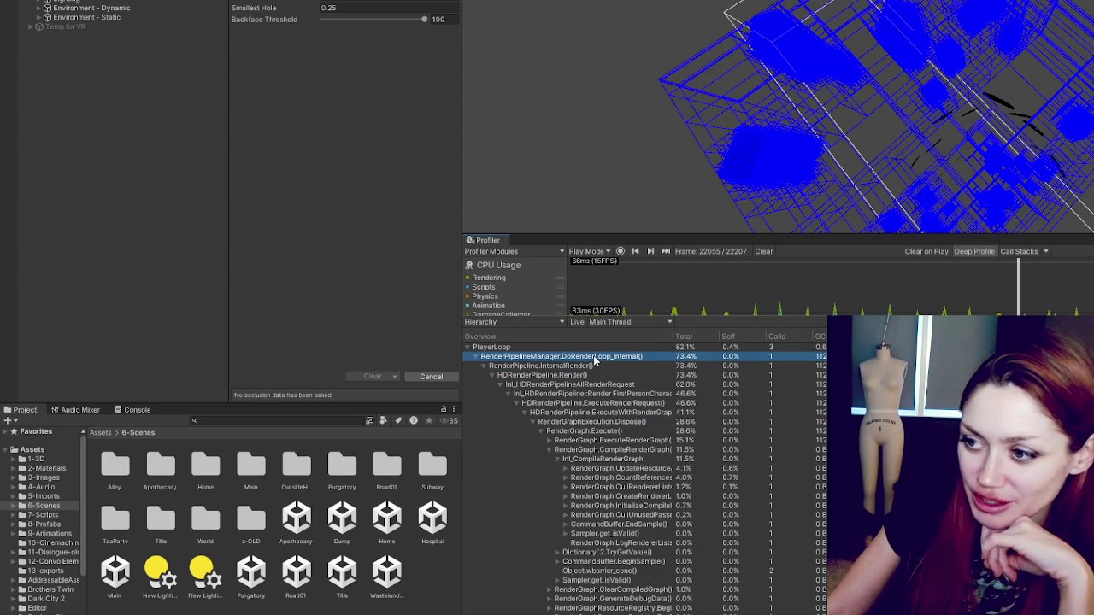
left_click(621, 385)
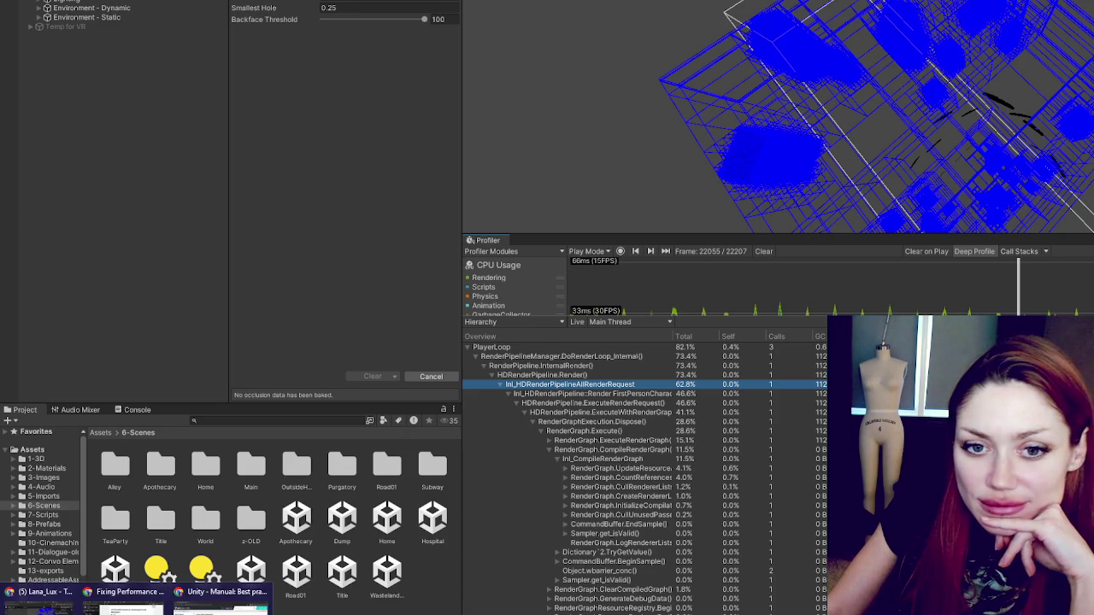
left_click(128, 608)
Step: Scroll the article back and forth through the Strings section's timer string-garbage examples
scroll(599, 397, "down", 3)
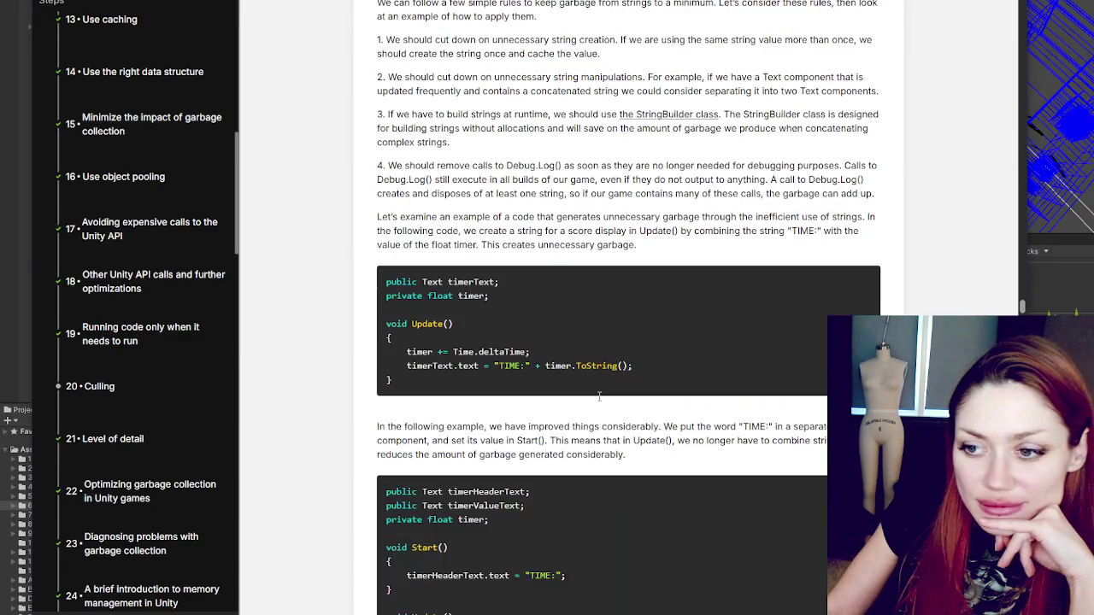
scroll(599, 397, "up", 3)
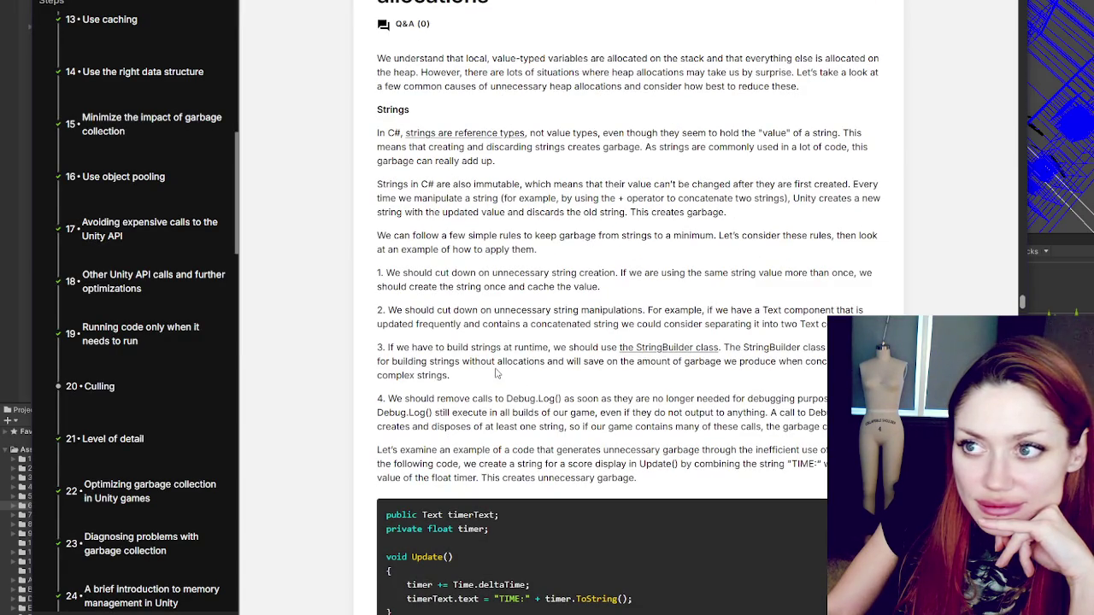
scroll(495, 374, "down", 10)
scroll(508, 376, "down", 12)
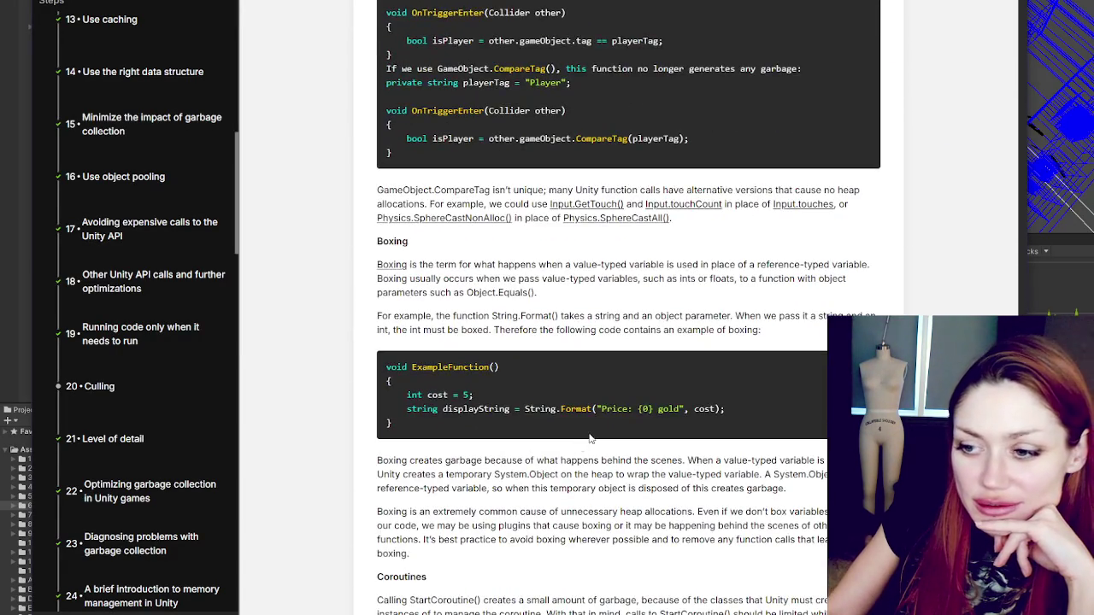
scroll(587, 443, "down", 3)
scroll(586, 443, "up", 12)
scroll(939, 301, "up", 12)
scroll(933, 285, "down", 7)
scroll(880, 268, "up", 1)
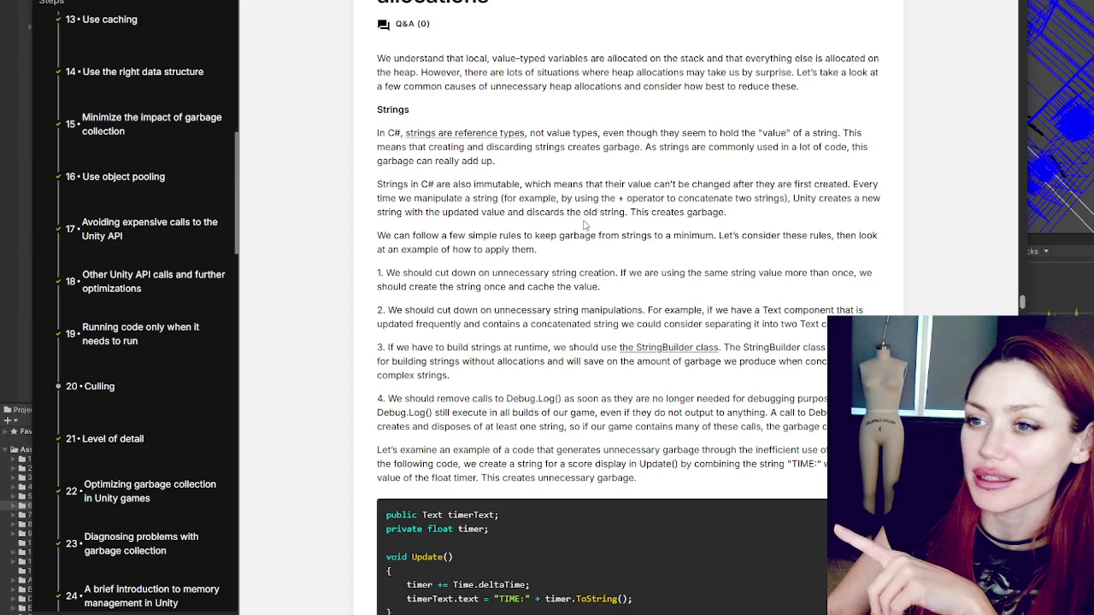
scroll(484, 225, "down", 2)
scroll(484, 224, "up", 1)
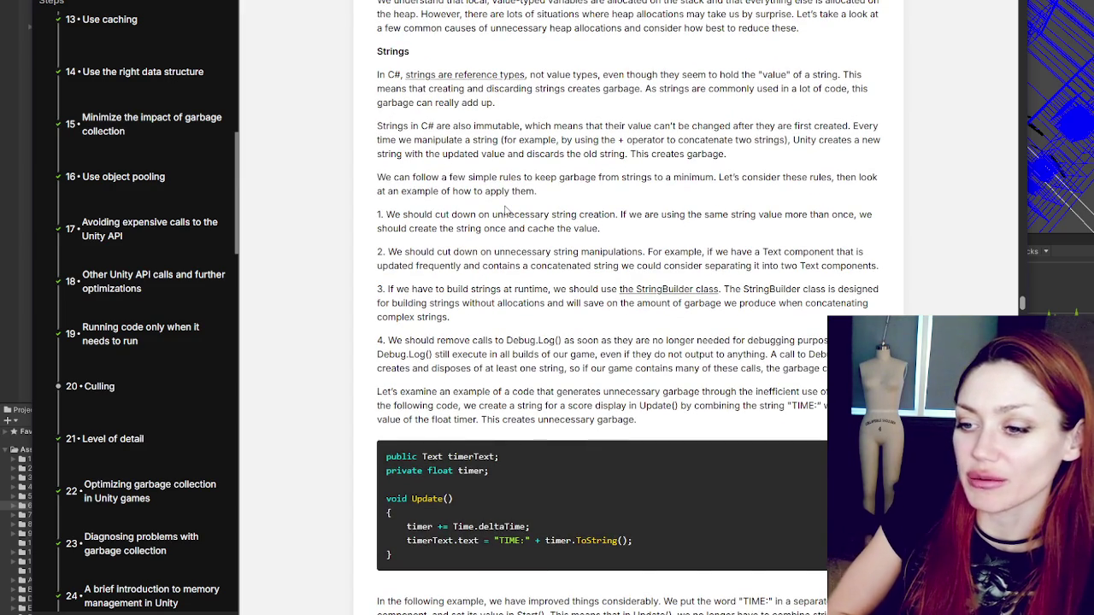
scroll(505, 209, "up", 2)
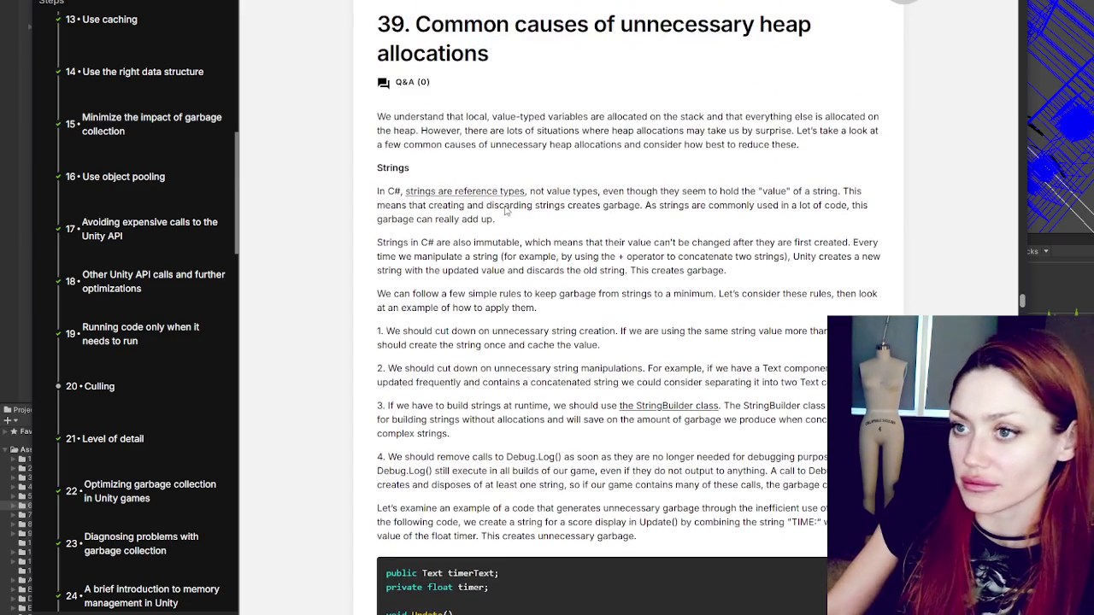
scroll(780, 58, "down", 6)
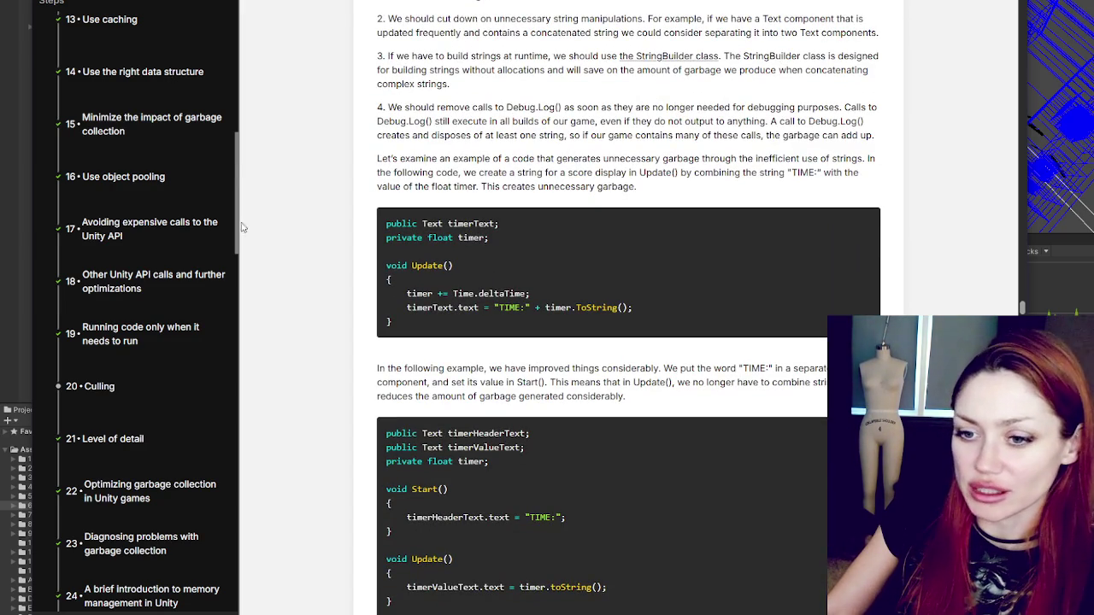
Step: Scroll through the course's sidebar steps
scroll(213, 240, "down", 3)
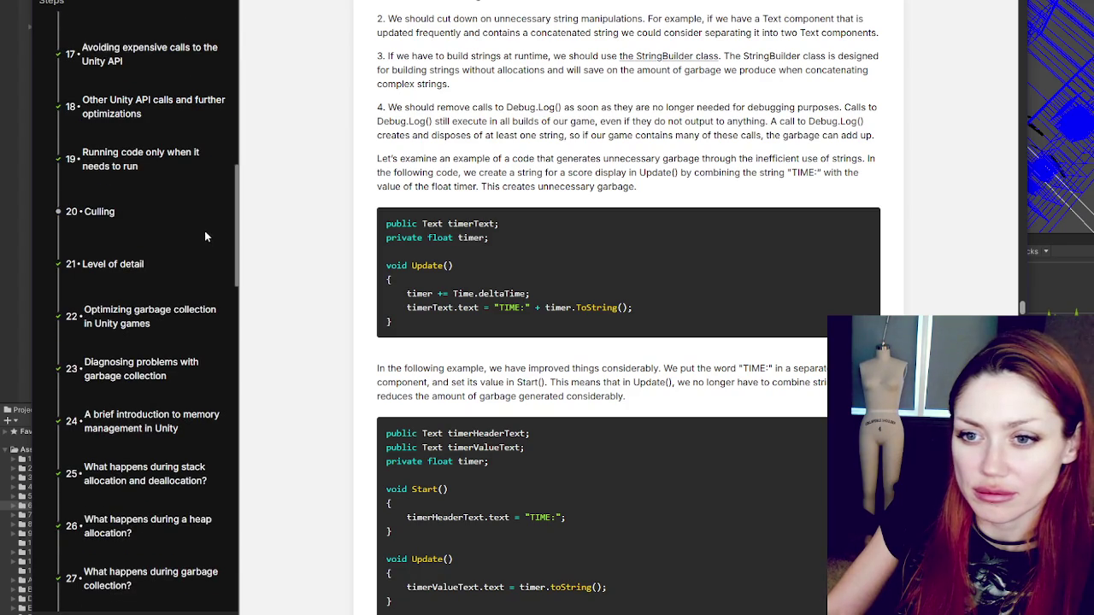
scroll(205, 232, "down", 7)
scroll(203, 230, "down", 10)
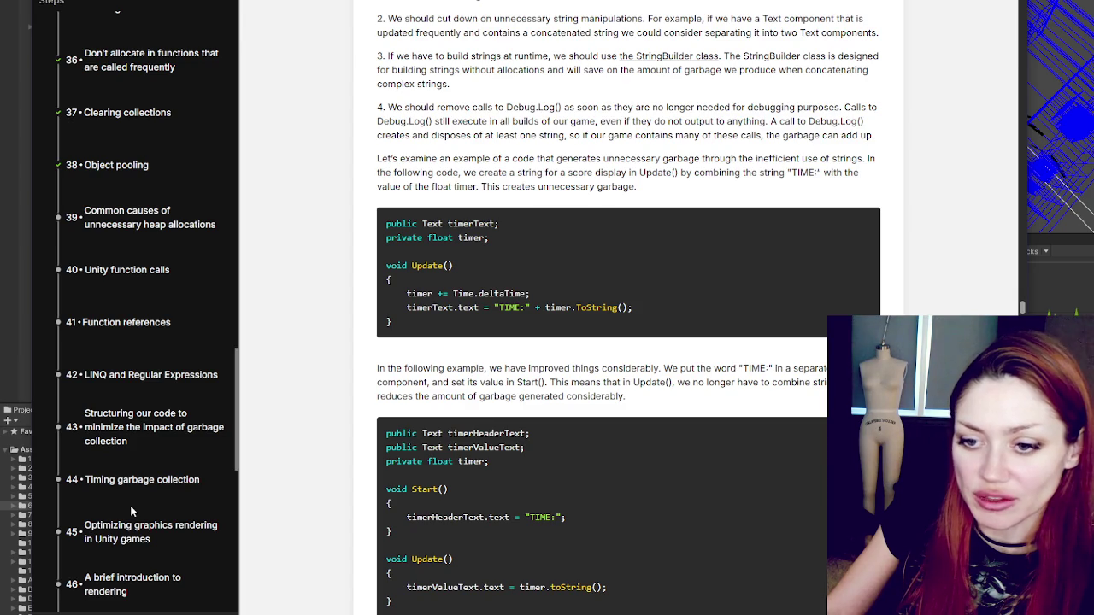
scroll(628, 308, "up", 4)
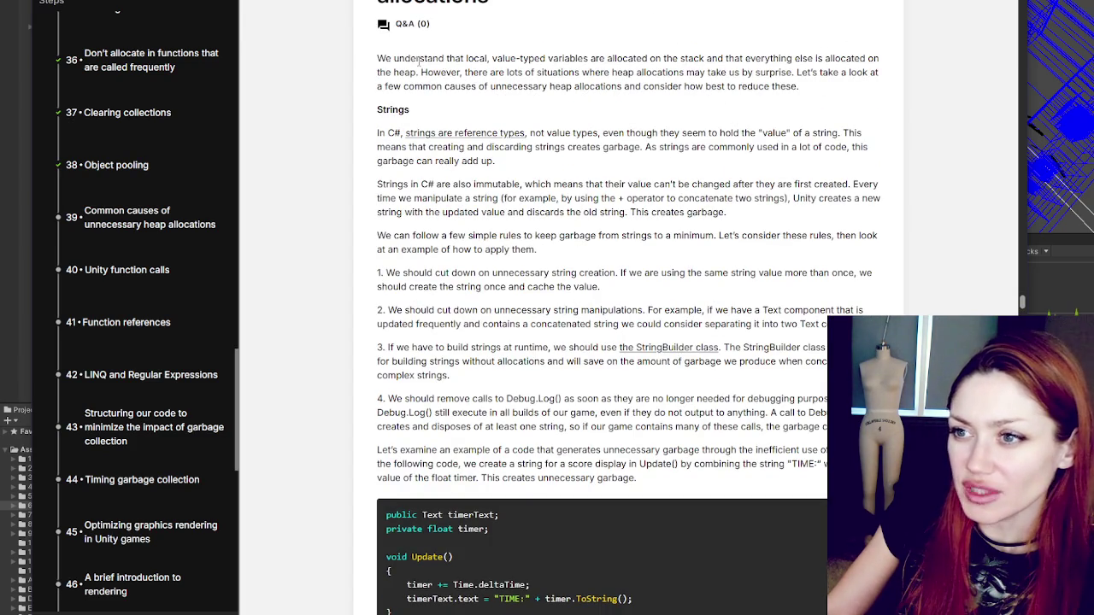
Step: Select the introductory paragraph and follow the 'strings are reference types' link
mouse_move(378, 58)
left_mouse_down()
mouse_move(568, 58)
mouse_move(612, 71)
mouse_move(649, 58)
mouse_move(859, 58)
mouse_move(424, 81)
left_mouse_up()
triple_click(512, 57)
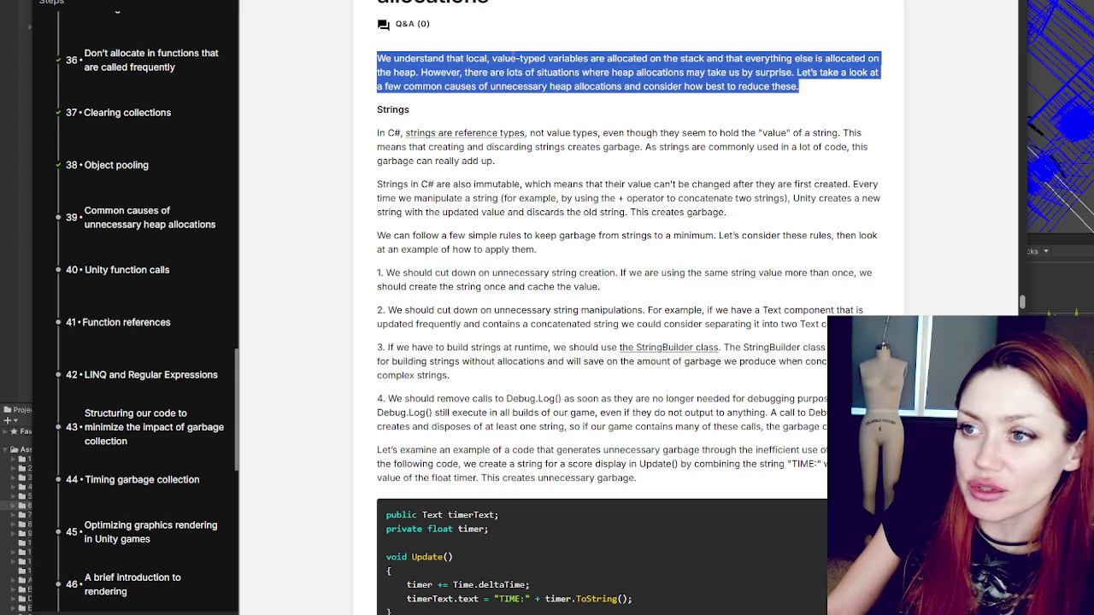
left_click(511, 137)
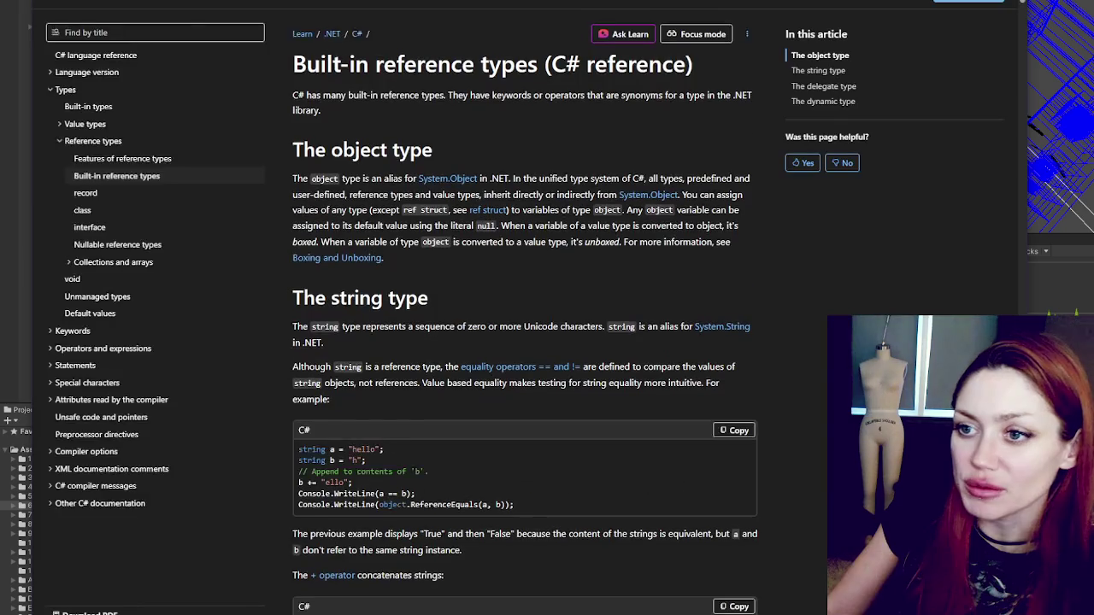
Step: Close the C# reference tab to get back to the Unity Learn Strings section
key("ctrl+w")
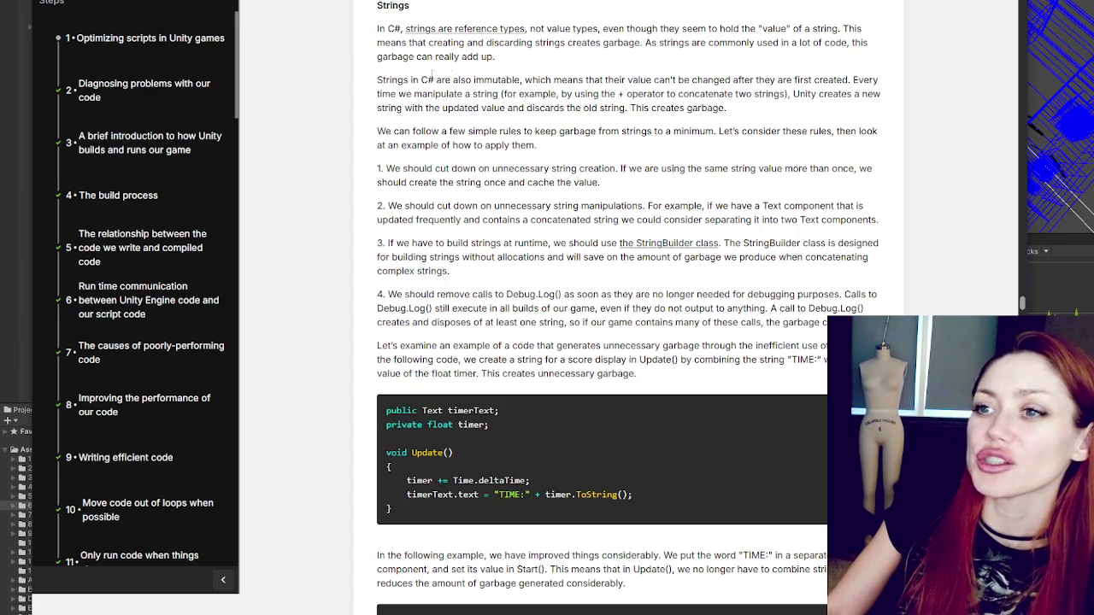
mouse_move(535, 28)
left_mouse_down()
mouse_move(861, 29)
mouse_move(500, 56)
mouse_move(533, 42)
mouse_move(846, 45)
mouse_move(494, 56)
mouse_move(505, 70)
mouse_move(436, 108)
mouse_move(537, 108)
mouse_move(546, 94)
mouse_move(598, 80)
mouse_move(841, 79)
mouse_move(428, 108)
mouse_move(728, 108)
left_mouse_up()
scroll(756, 17, "down", 1)
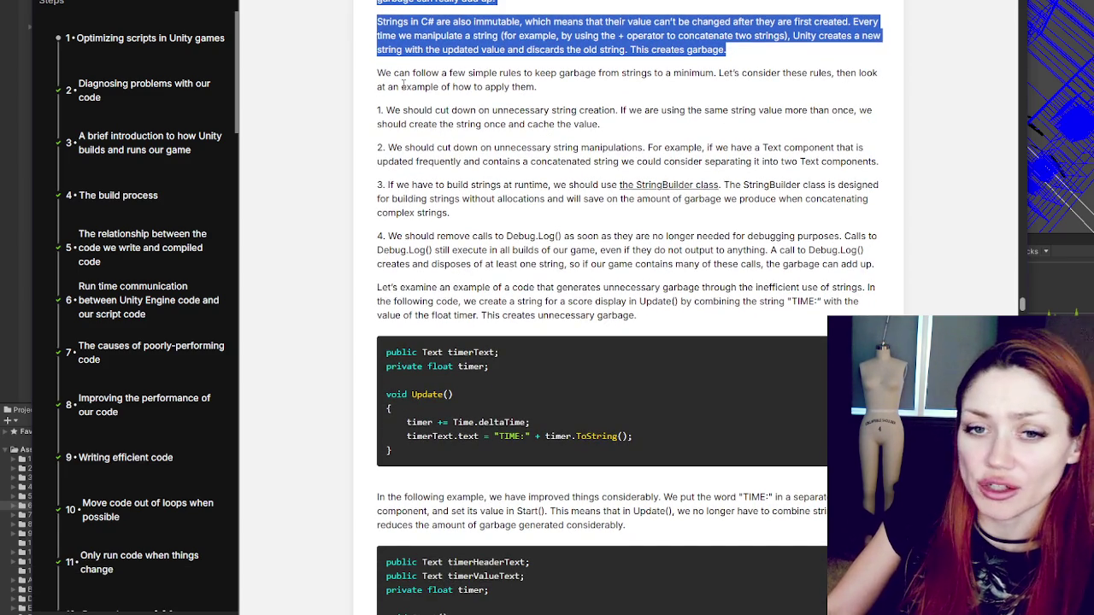
mouse_move(377, 73)
left_mouse_down()
mouse_move(724, 73)
mouse_move(716, 87)
left_mouse_up()
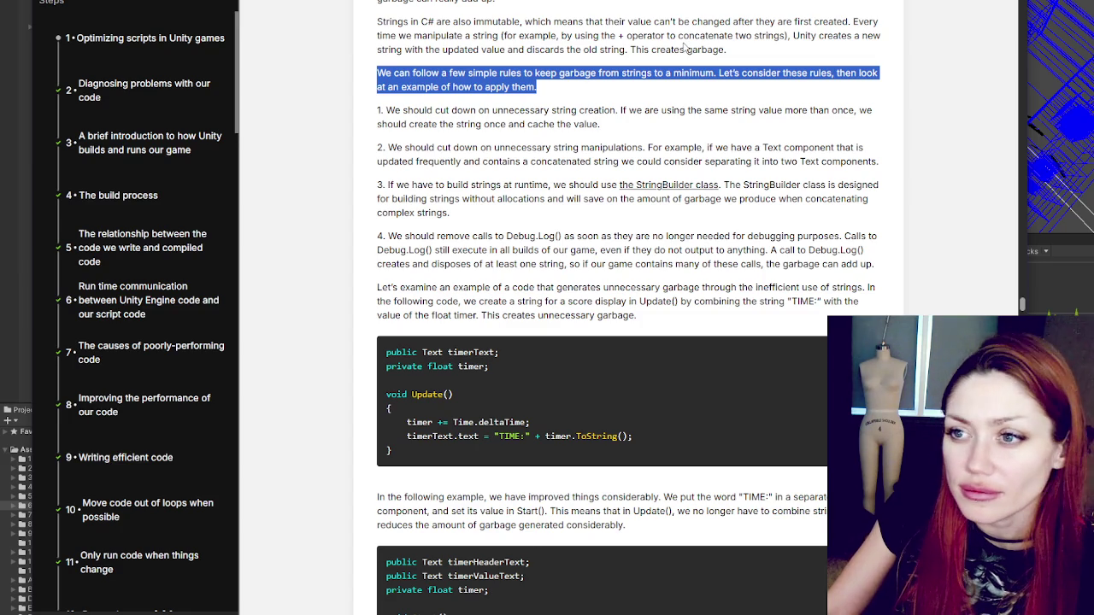
scroll(573, 52, "down", 1)
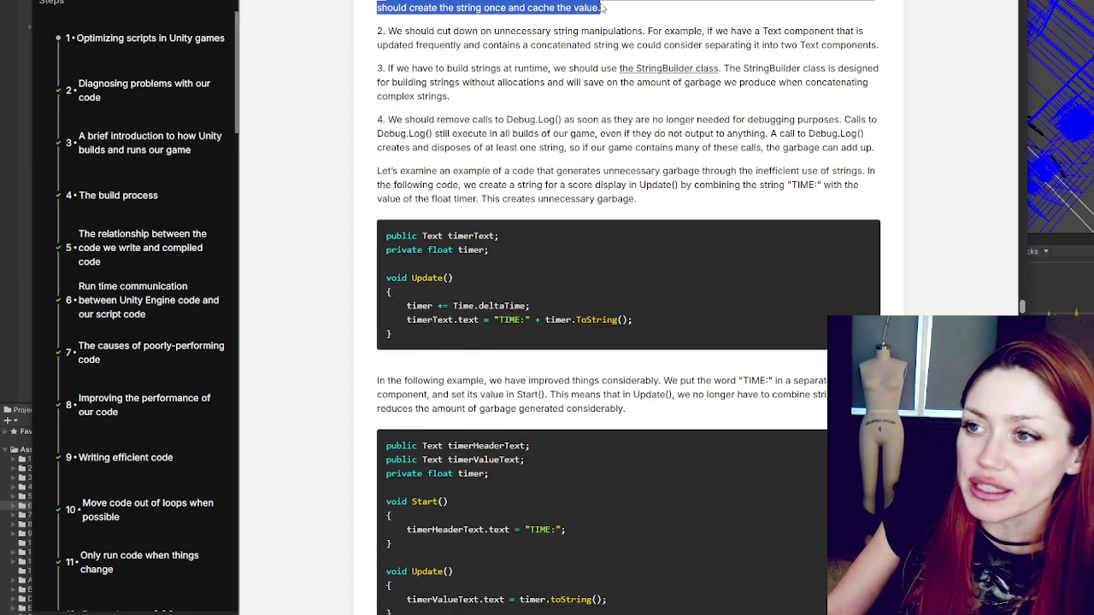
left_click_drag(635, 1, 755, 1)
left_click_drag(377, 7, 886, 6)
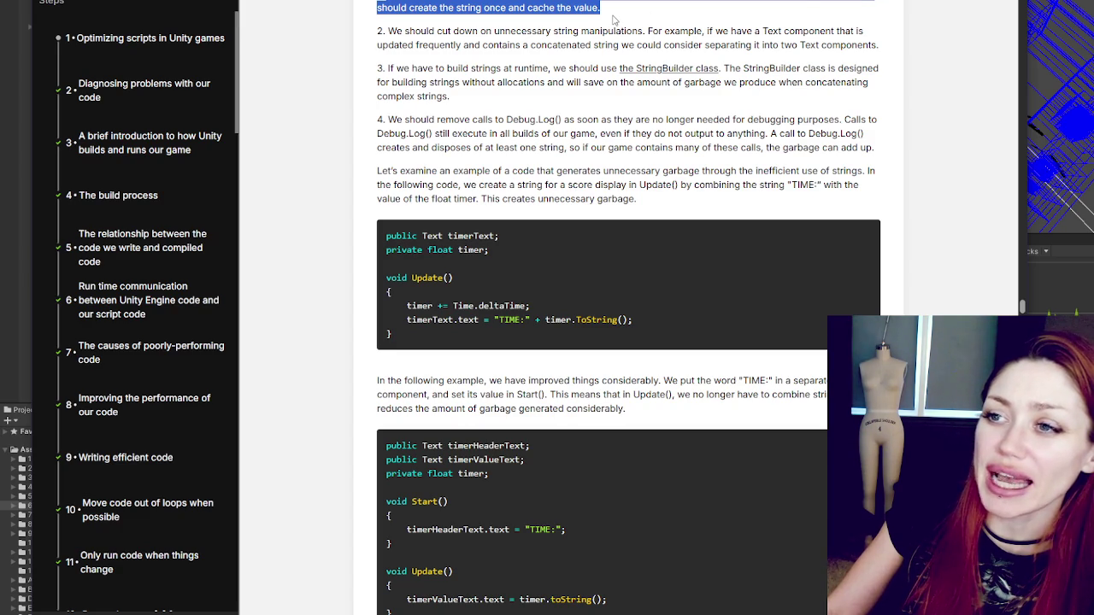
mouse_move(388, 31)
left_mouse_down()
mouse_move(807, 23)
mouse_move(855, 31)
mouse_move(446, 44)
mouse_move(741, 31)
mouse_move(750, 44)
mouse_move(887, 45)
left_mouse_up()
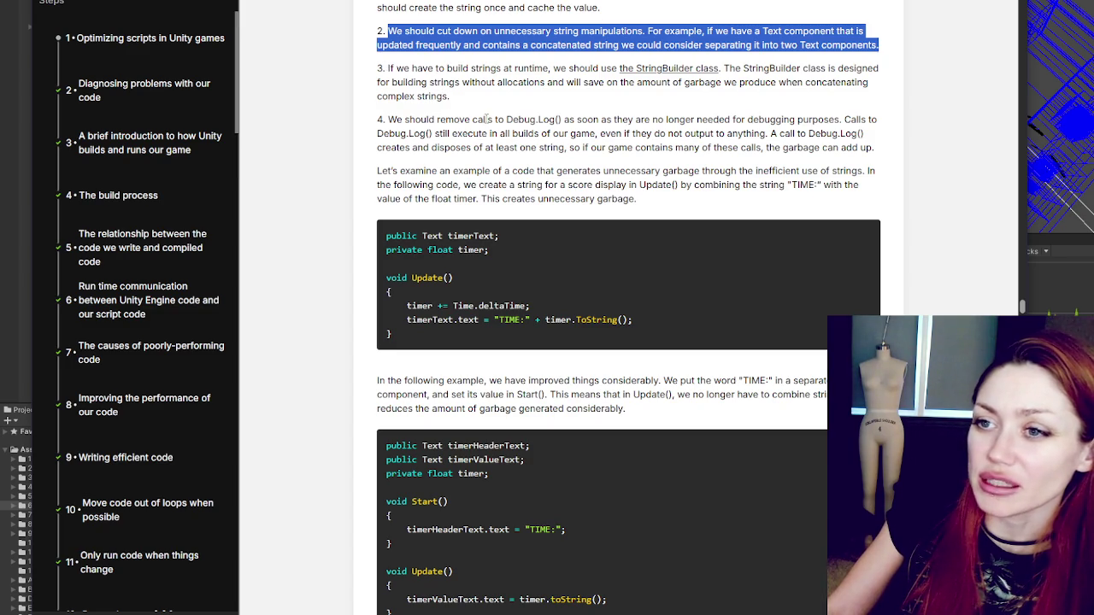
mouse_move(387, 69)
left_mouse_down()
mouse_move(890, 72)
mouse_move(462, 83)
mouse_move(466, 98)
mouse_move(577, 83)
mouse_move(877, 84)
mouse_move(551, 108)
left_mouse_up()
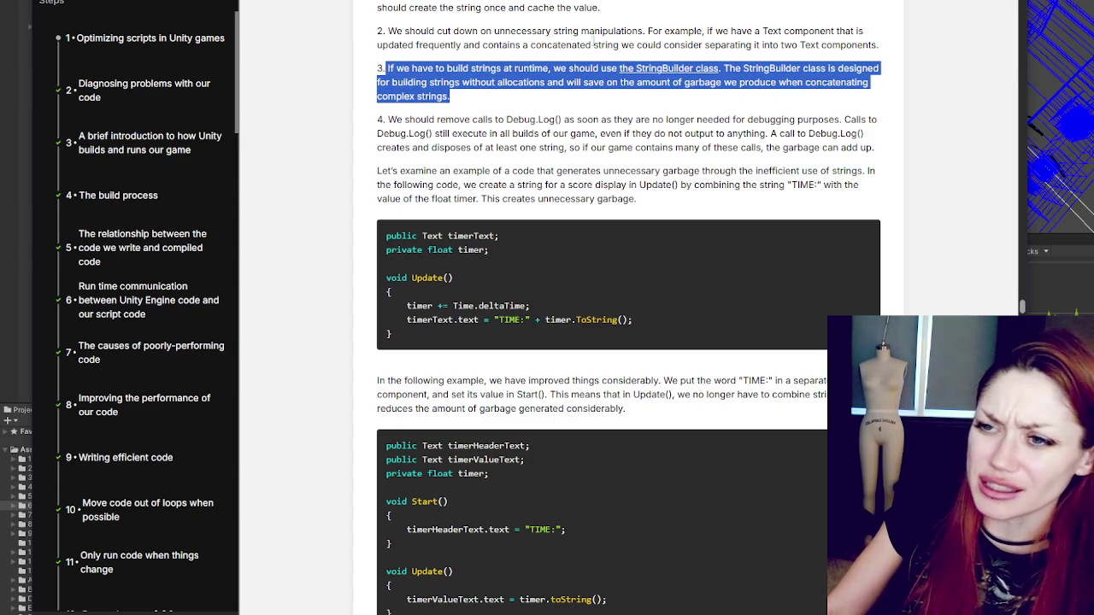
left_click(727, 126)
scroll(727, 125, "down", 1)
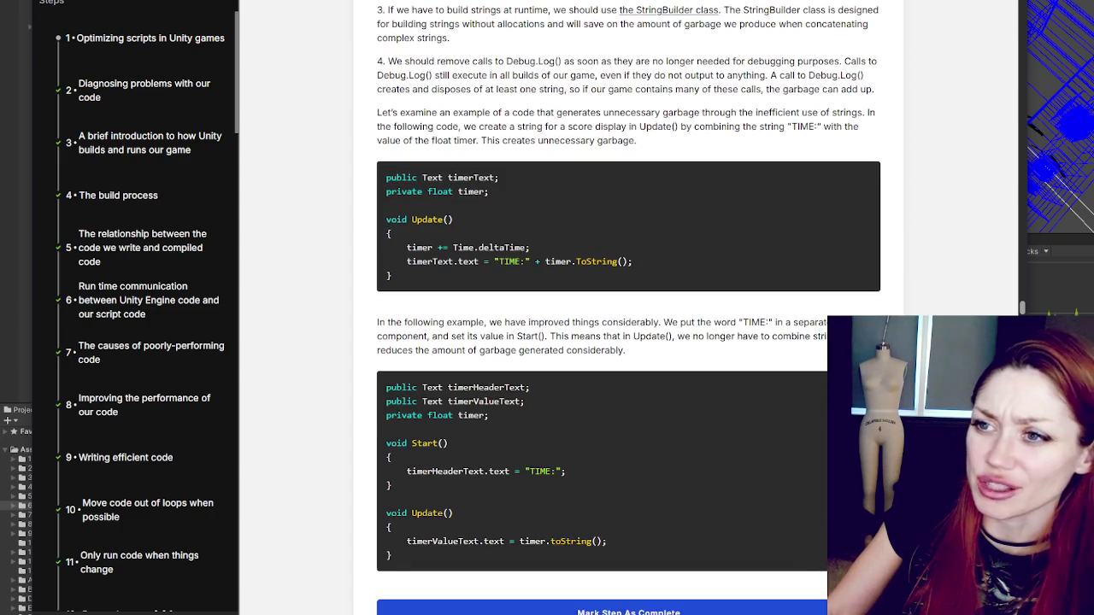
scroll(500, 15, "down", 1)
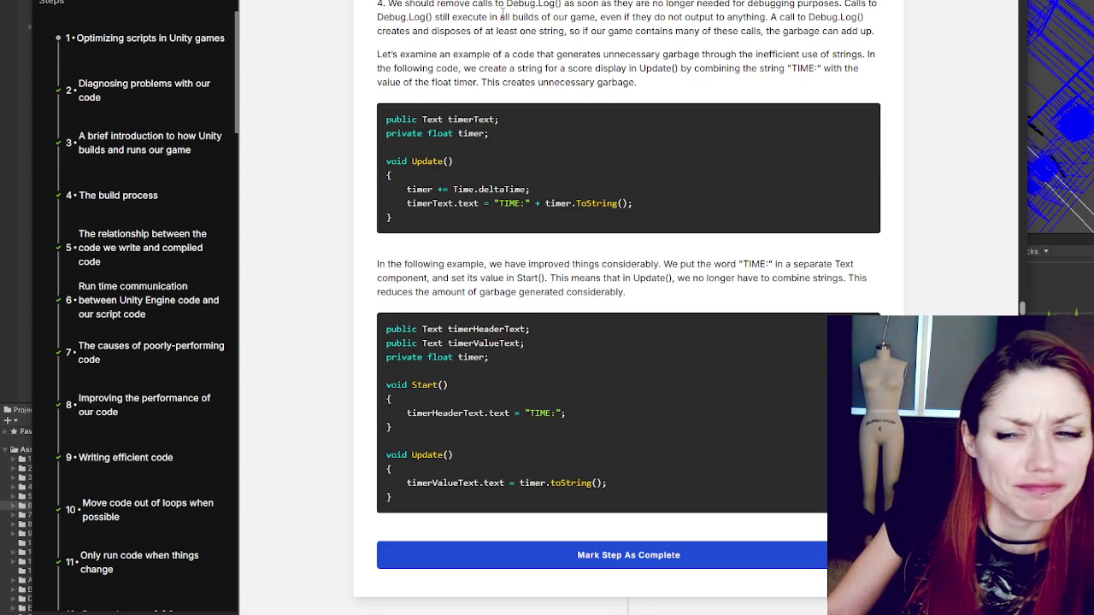
scroll(506, 15, "up", 1)
scroll(444, 10, "down", 1)
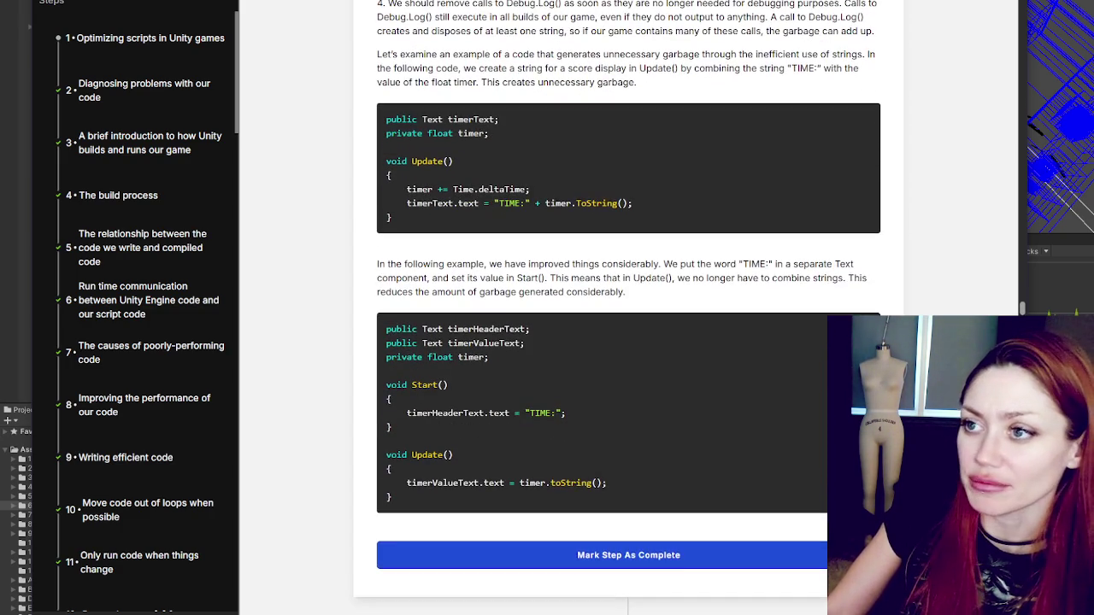
mouse_move(387, 3)
left_mouse_down()
mouse_move(505, 14)
mouse_move(829, 5)
mouse_move(452, 17)
mouse_move(875, 29)
mouse_move(864, 47)
left_mouse_up()
scroll(696, 100, "down", 1)
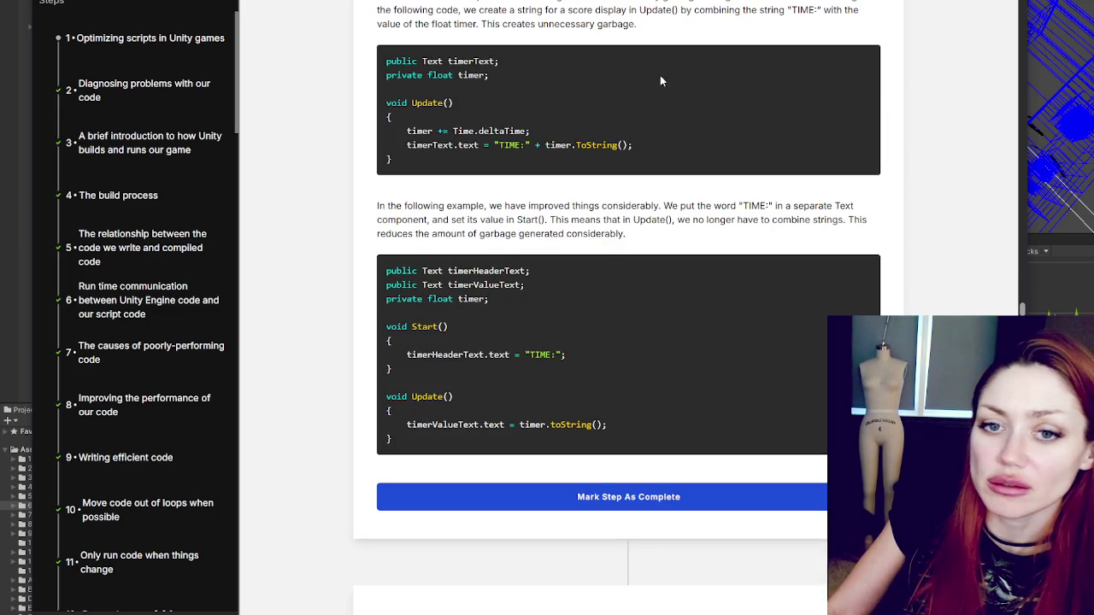
scroll(661, 76, "up", 1)
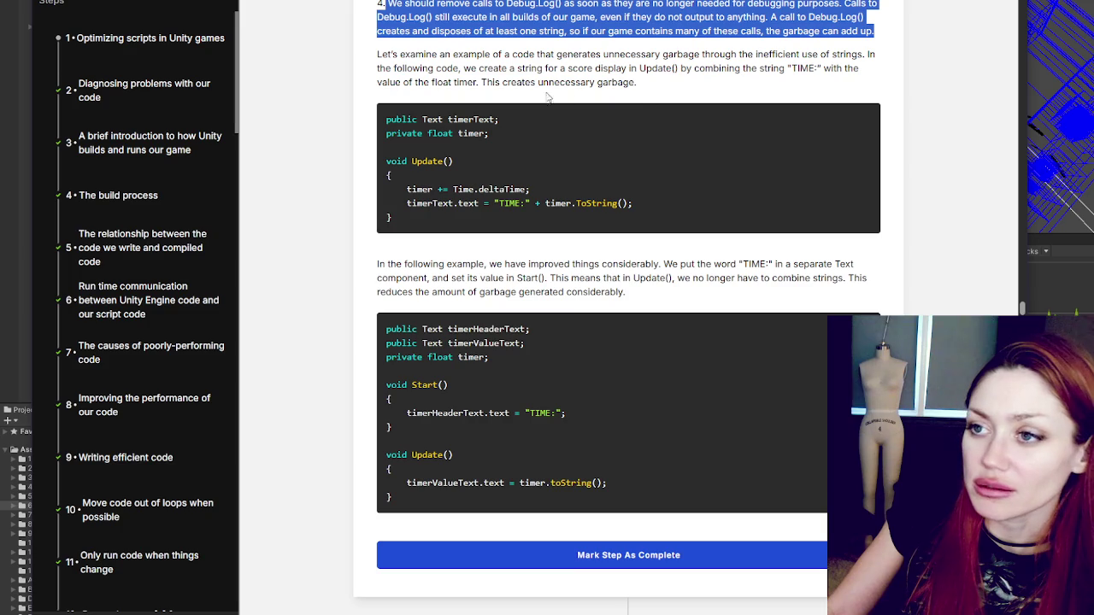
mouse_move(379, 53)
left_mouse_down()
mouse_move(679, 69)
mouse_move(683, 83)
left_mouse_up()
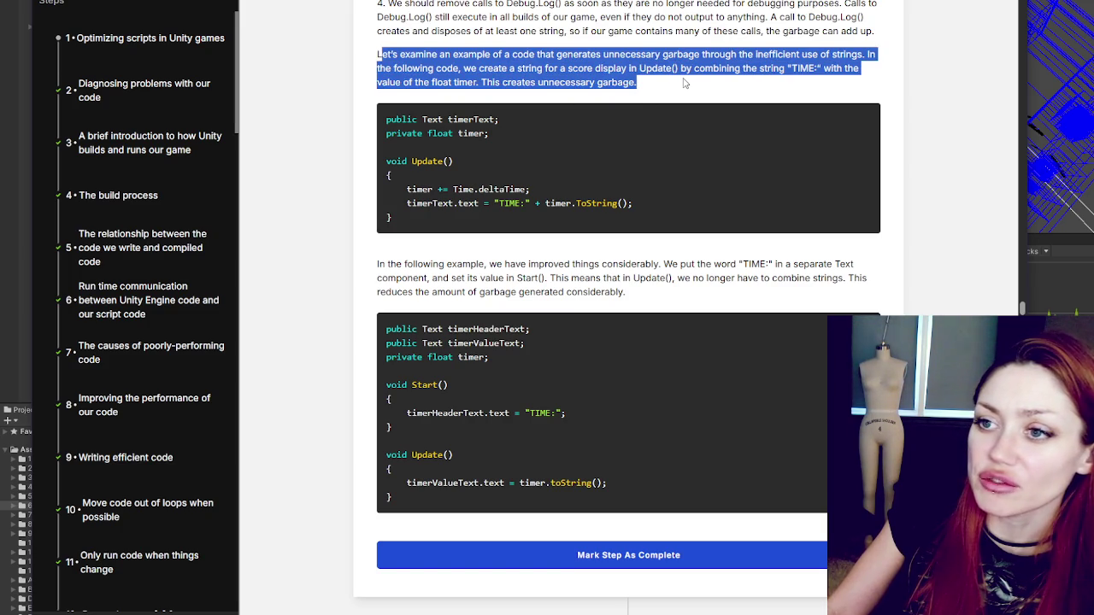
left_click(657, 83)
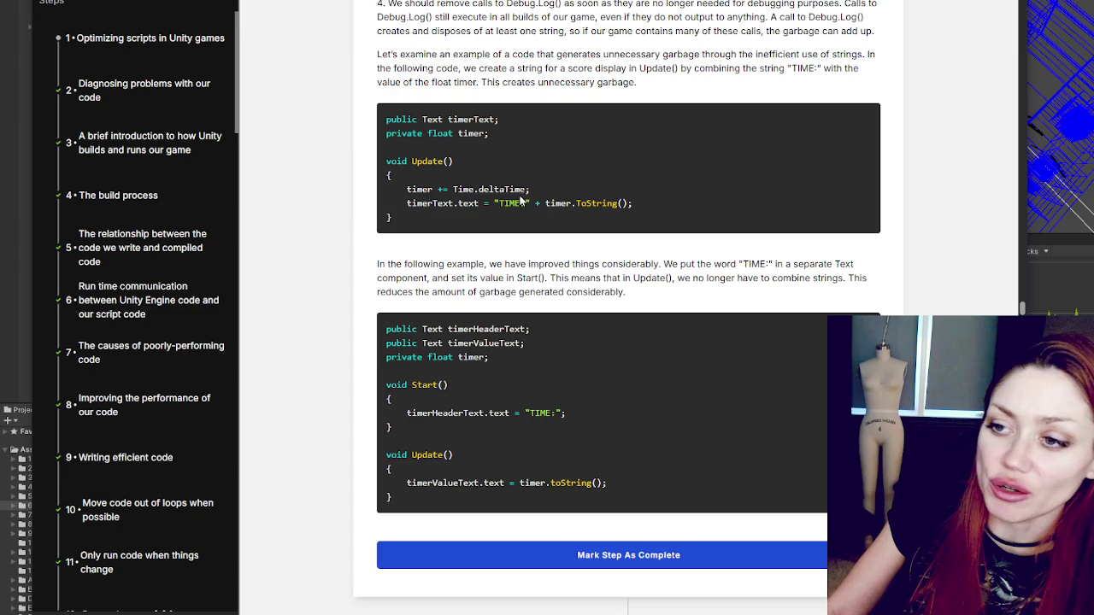
left_click_drag(384, 210, 703, 205)
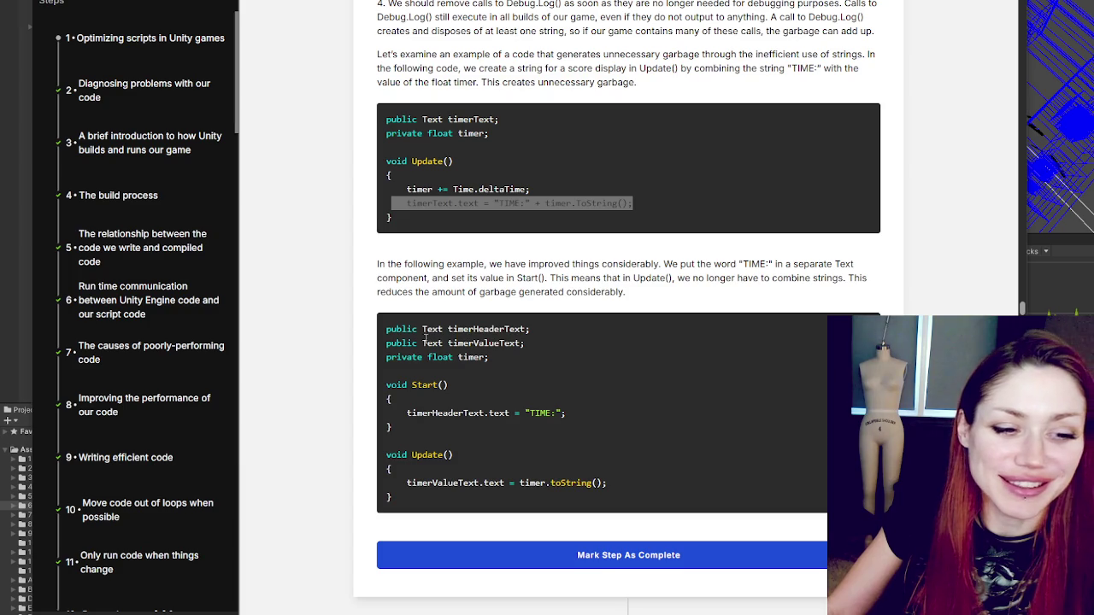
scroll(421, 341, "down", 2)
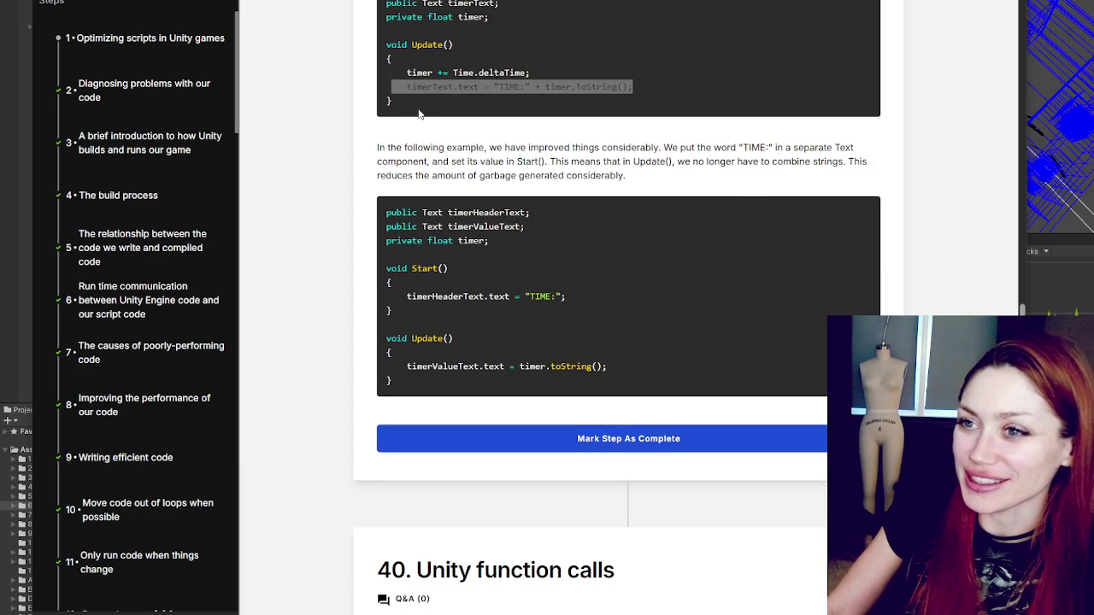
Step: Highlight the improved-example paragraph and the timerText, timerValueText and "TIME:" code lines
mouse_move(379, 147)
left_mouse_down()
mouse_move(858, 152)
mouse_move(402, 161)
mouse_move(689, 149)
mouse_move(629, 179)
mouse_move(874, 170)
mouse_move(479, 164)
mouse_move(685, 183)
left_mouse_up()
left_click(718, 189)
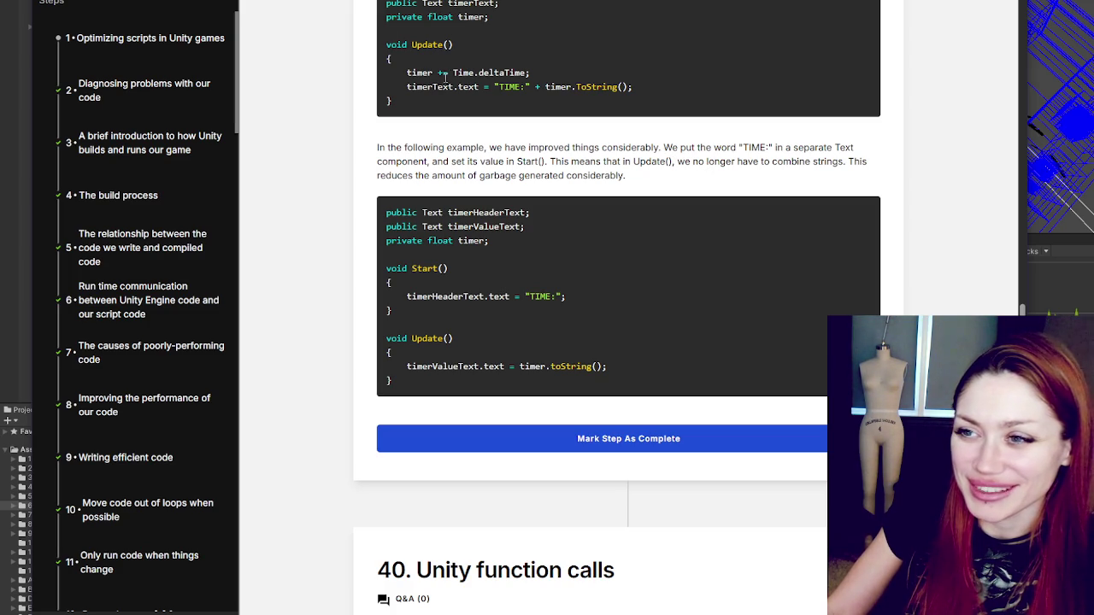
mouse_move(407, 74)
left_mouse_down()
mouse_move(637, 94)
mouse_move(652, 67)
left_mouse_up()
left_click_drag(407, 86, 650, 86)
mouse_move(409, 366)
left_mouse_down()
mouse_move(379, 364)
mouse_move(393, 352)
left_mouse_up()
left_click_drag(633, 363, 630, 369)
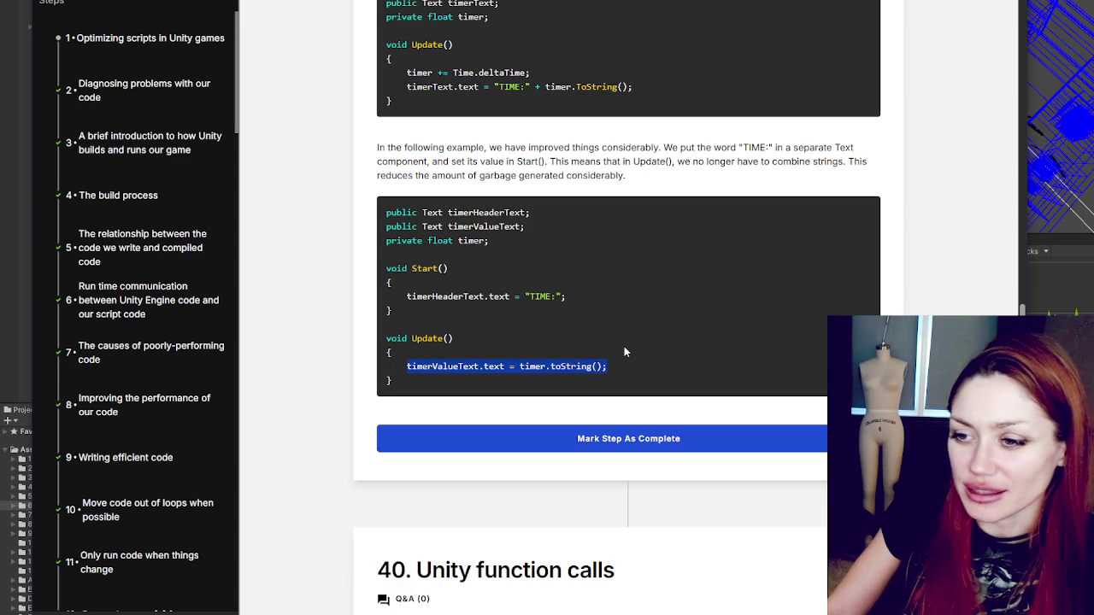
left_click_drag(498, 86, 666, 84)
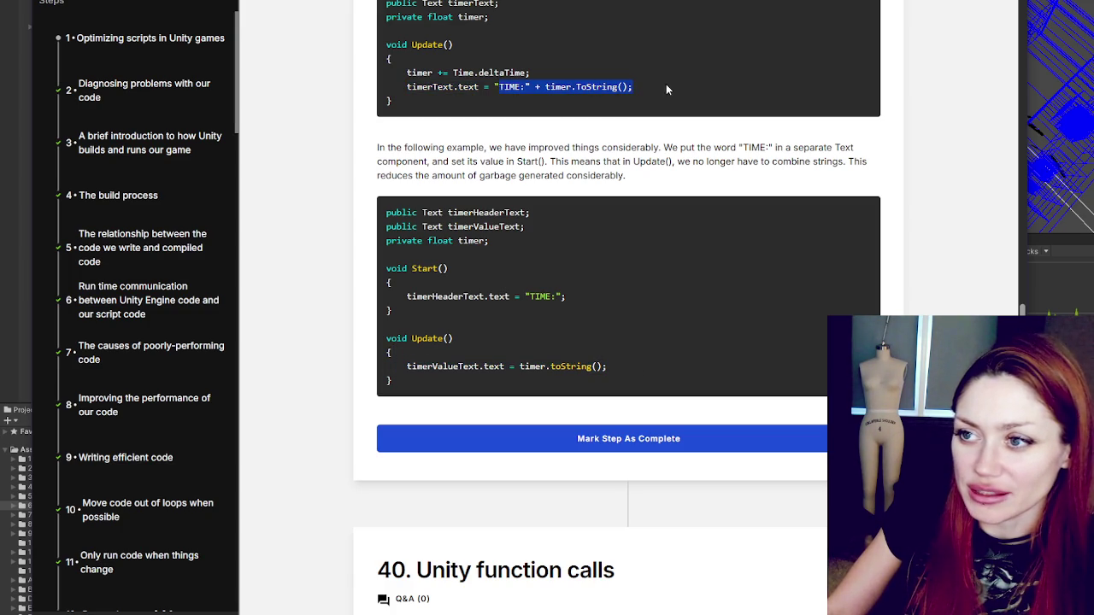
mouse_move(530, 297)
left_mouse_down()
mouse_move(566, 298)
mouse_move(619, 365)
left_mouse_up()
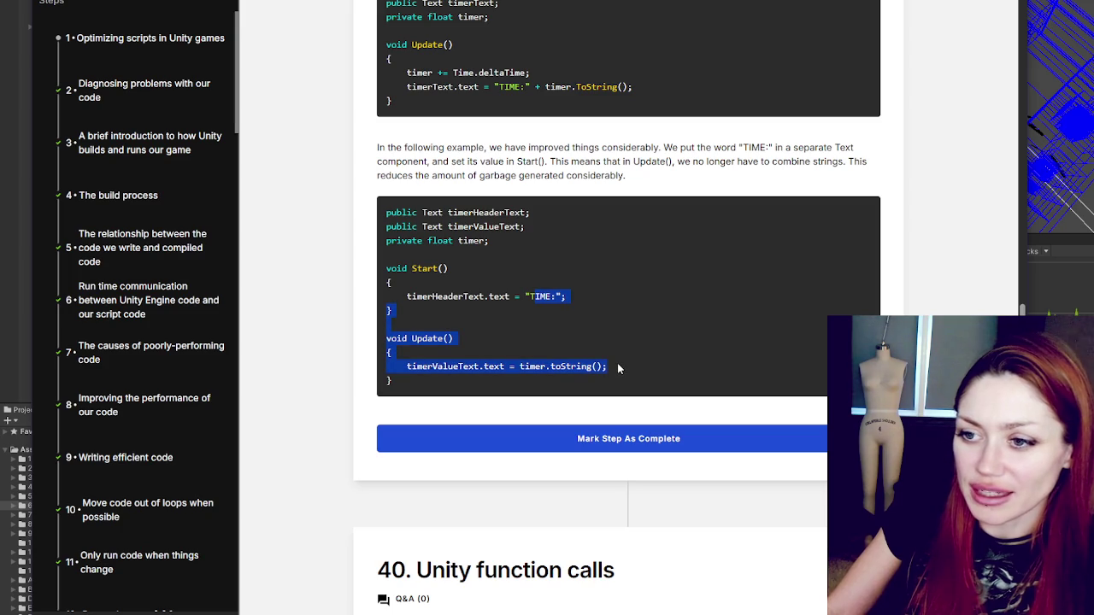
Step: Mark the Strings step complete and clear the code highlight
left_click(630, 439)
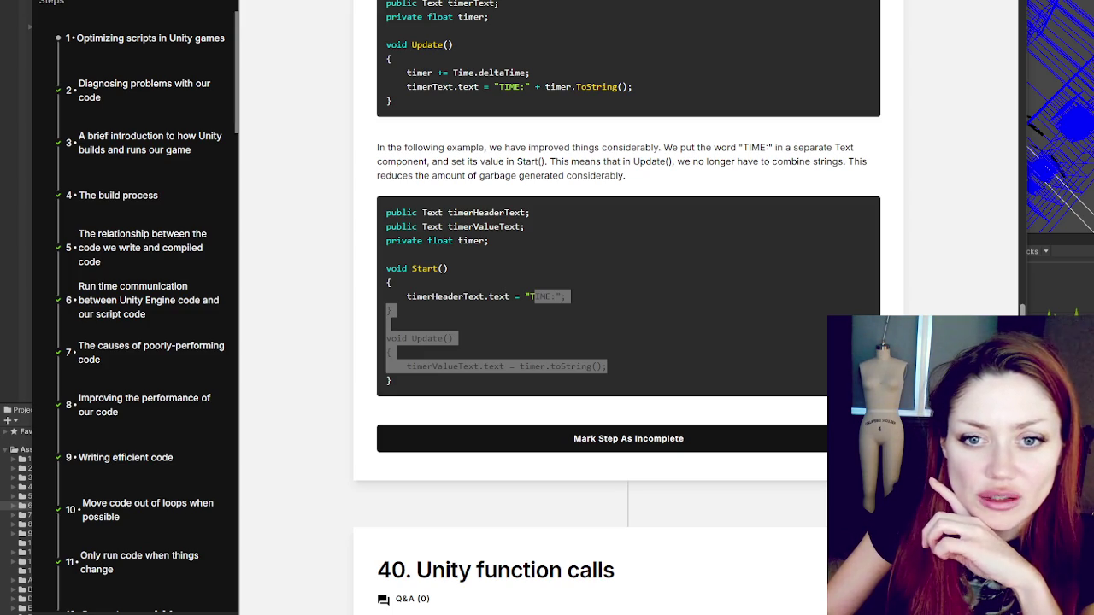
scroll(773, 166, "down", 2)
left_click(773, 166)
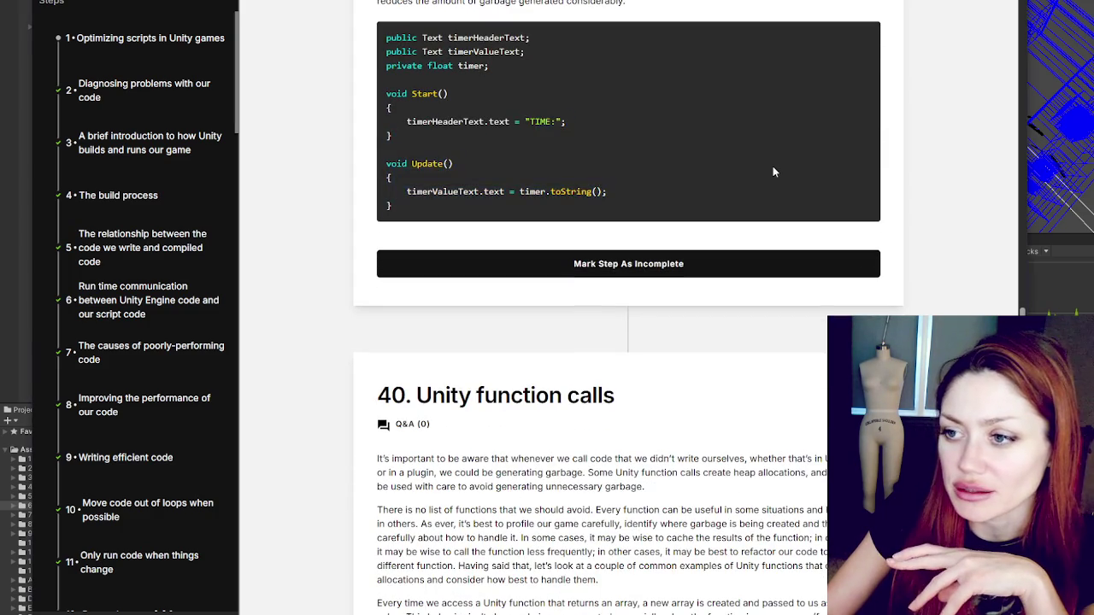
Step: Scroll down to the Mesh.normals loop examples in the Unity function calls section
scroll(772, 165, "down", 1)
scroll(772, 172, "down", 5)
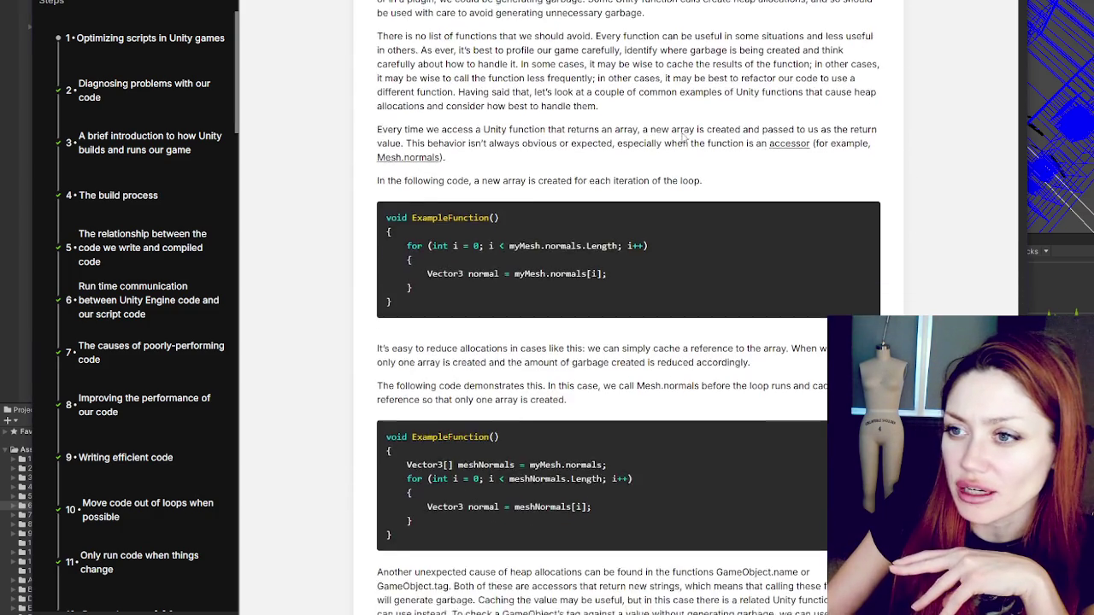
scroll(701, 189, "up", 1)
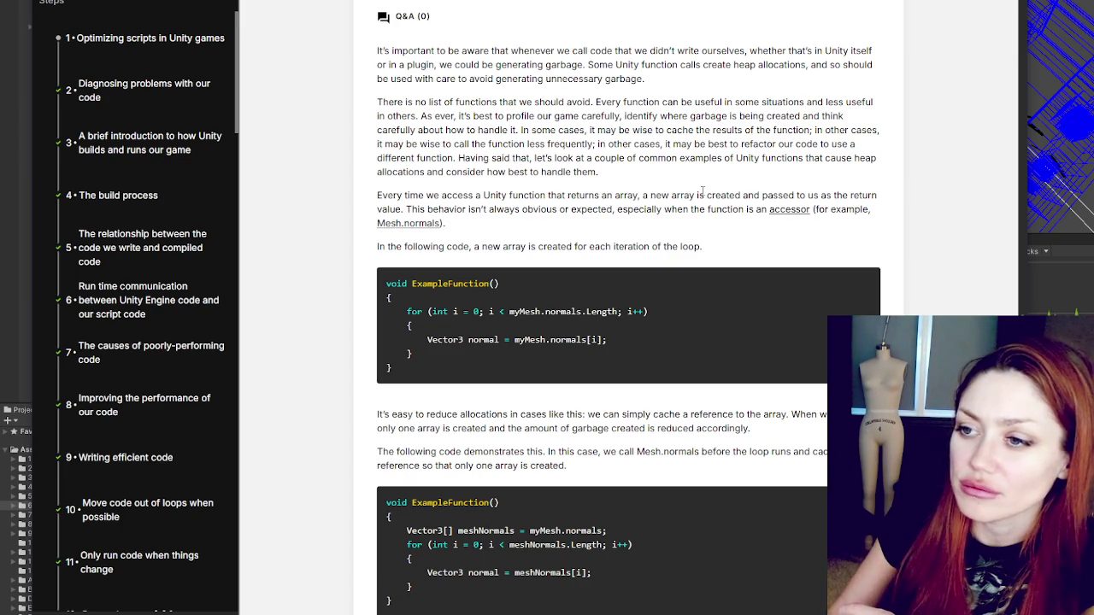
Step: Highlight meshNormals, Vector3 and normals in the cached-array code, then deselect them
scroll(703, 189, "down", 3)
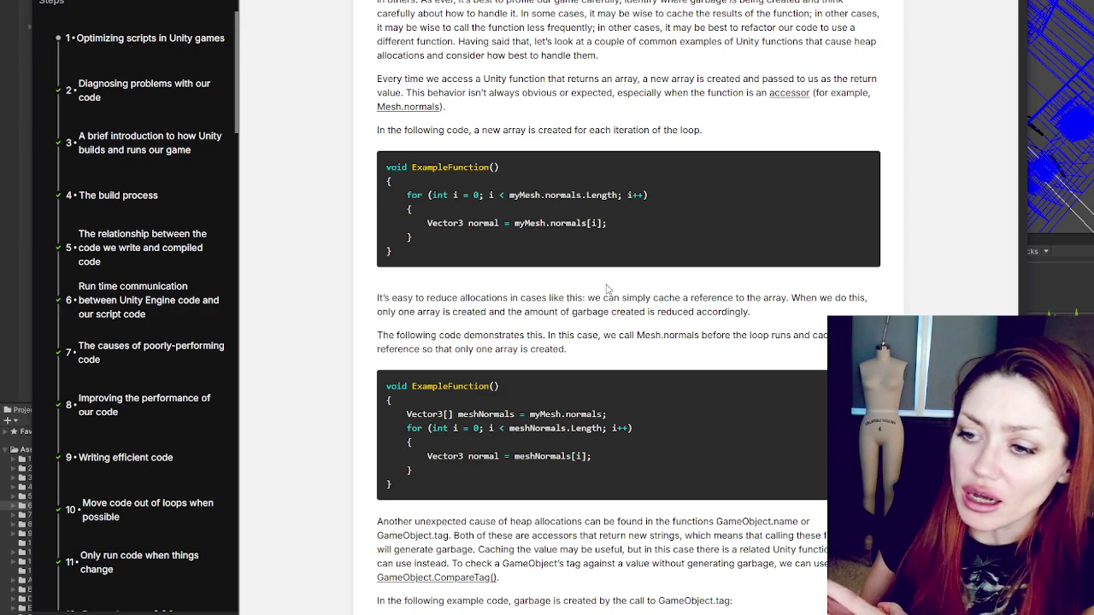
scroll(643, 55, "down", 3)
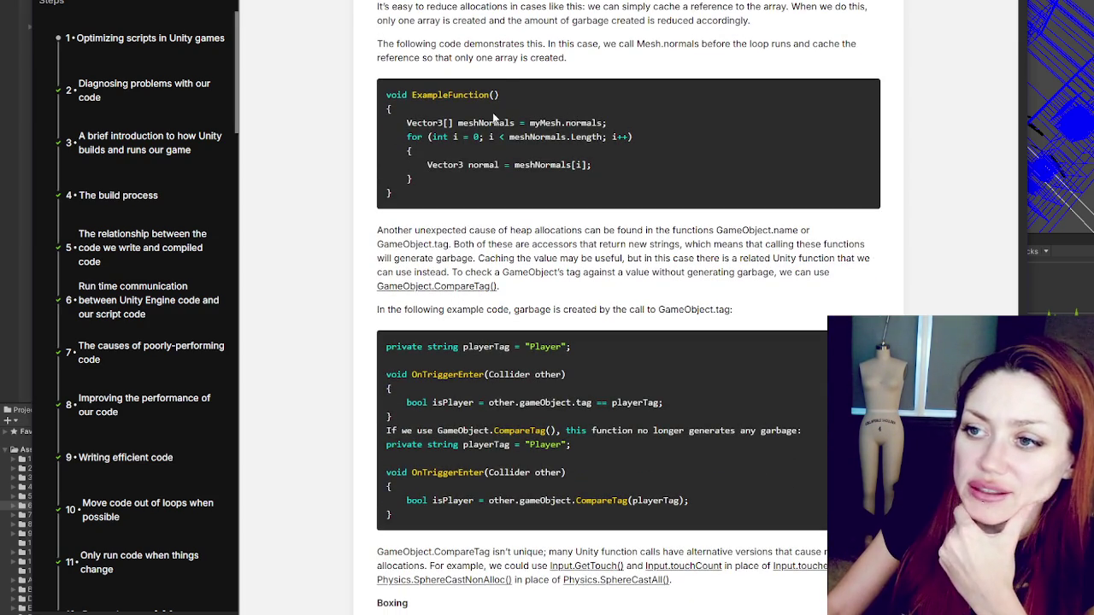
double_click(490, 123)
double_click(434, 125)
double_click(590, 125)
left_click(730, 270)
Step: Scroll down to the GameObject.CompareTag example and the start of the Boxing section
scroll(731, 270, "down", 2)
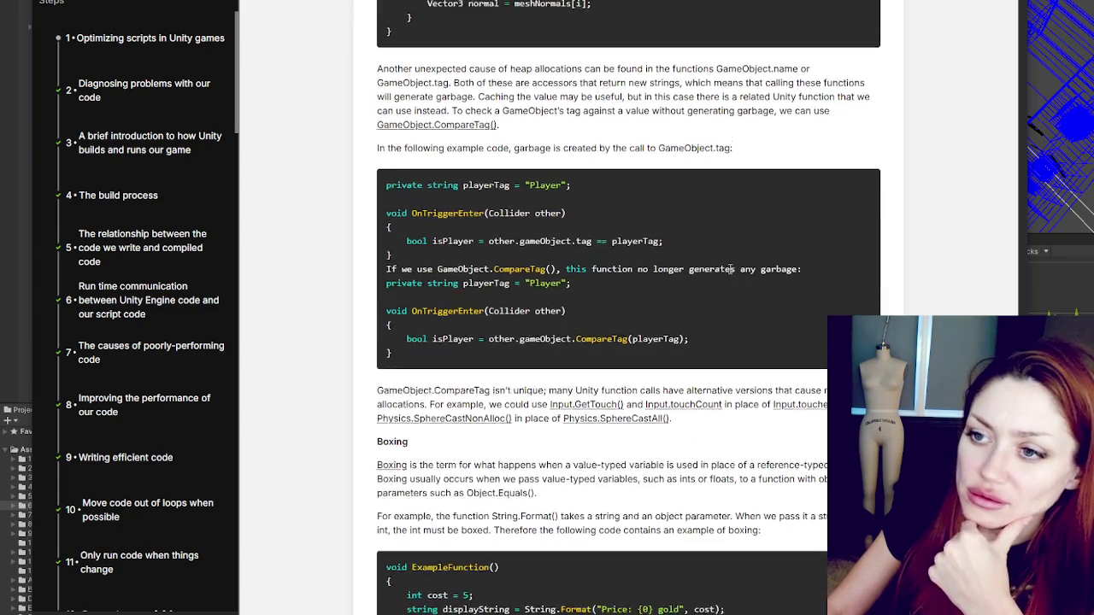
scroll(729, 271, "down", 1)
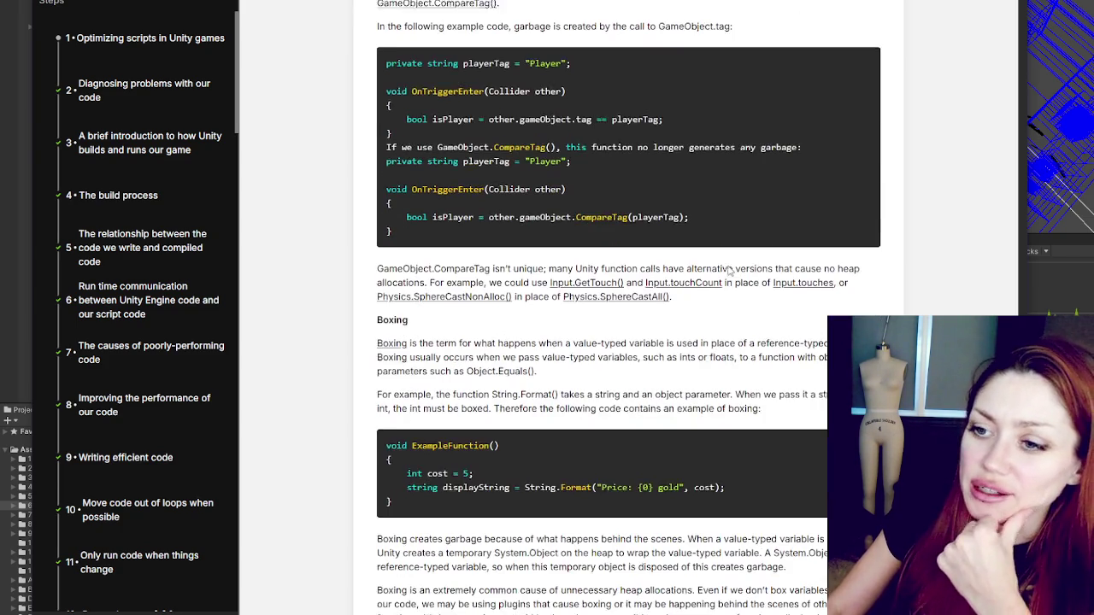
scroll(729, 271, "up", 1)
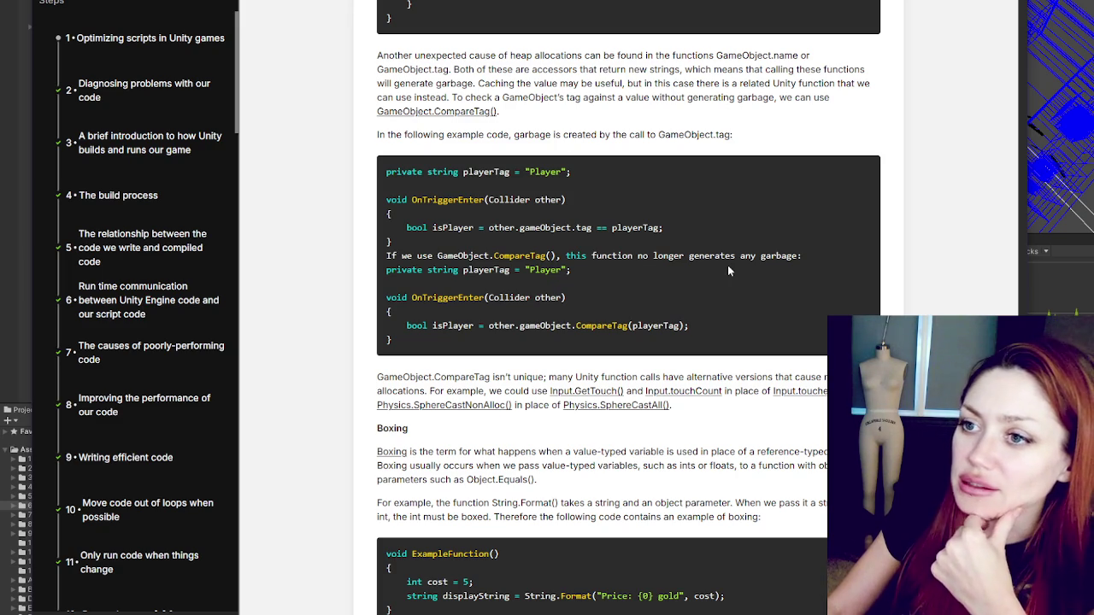
scroll(729, 271, "down", 1)
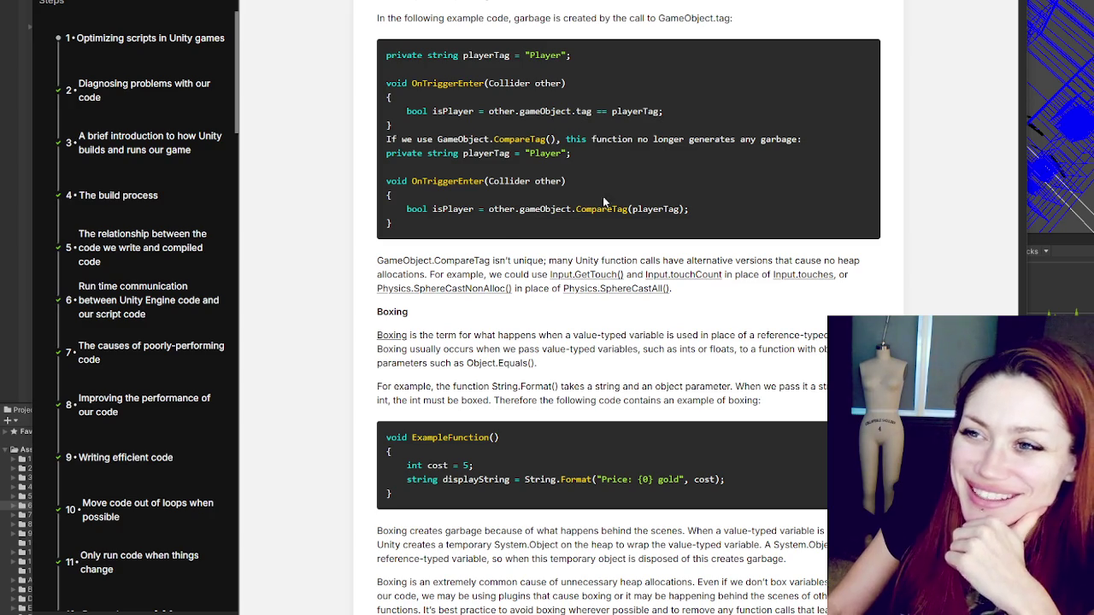
scroll(644, 190, "down", 1)
Step: Highlight the sentence on GameObject.name and GameObject.tag heap allocations
scroll(645, 194, "up", 2)
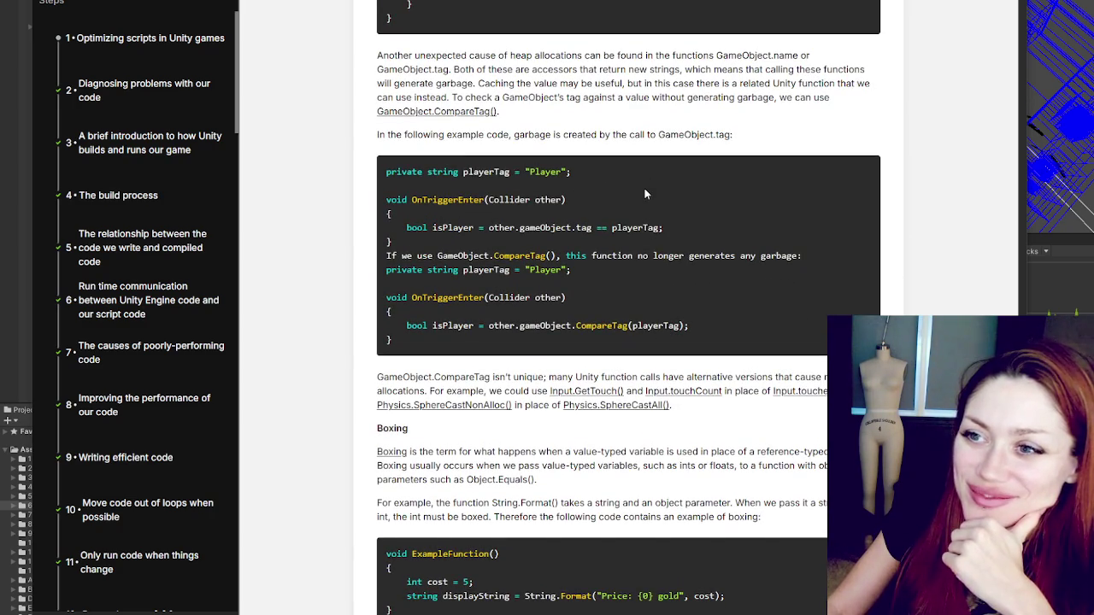
mouse_move(510, 56)
left_mouse_down()
mouse_move(831, 62)
mouse_move(501, 84)
mouse_move(454, 70)
mouse_move(827, 72)
mouse_move(494, 98)
mouse_move(477, 83)
mouse_move(632, 84)
mouse_move(663, 97)
mouse_move(828, 85)
mouse_move(438, 97)
mouse_move(477, 97)
left_mouse_up()
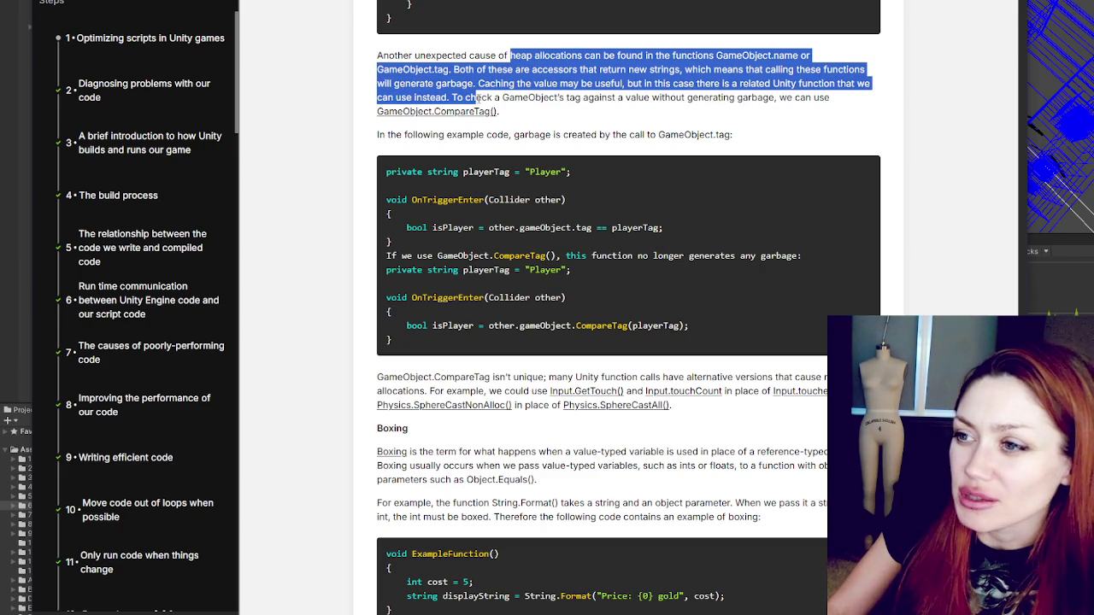
scroll(479, 85, "down", 1)
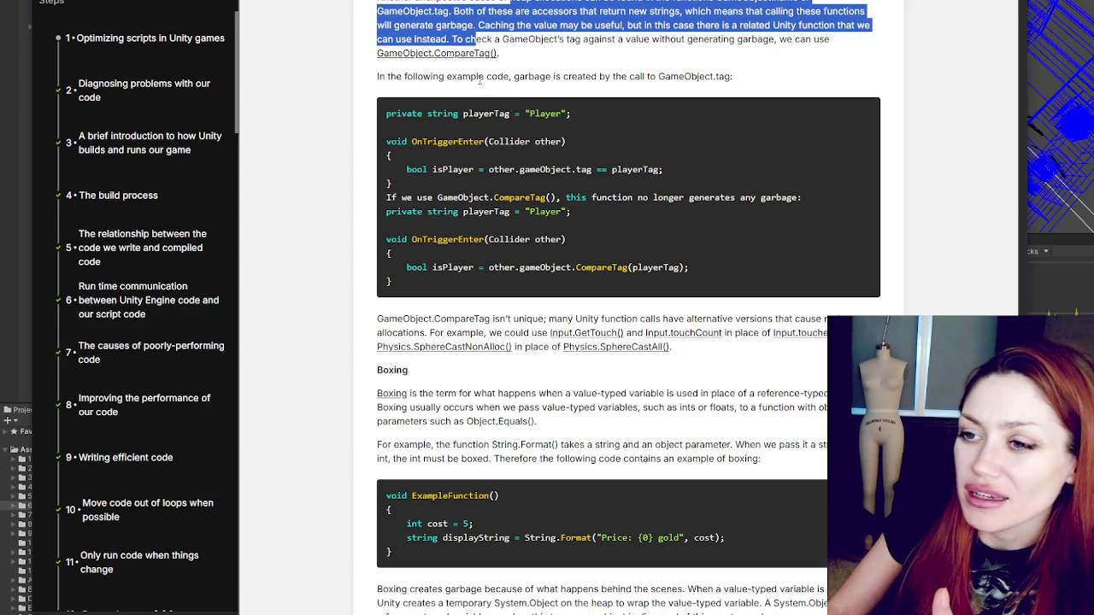
scroll(496, 72, "up", 2)
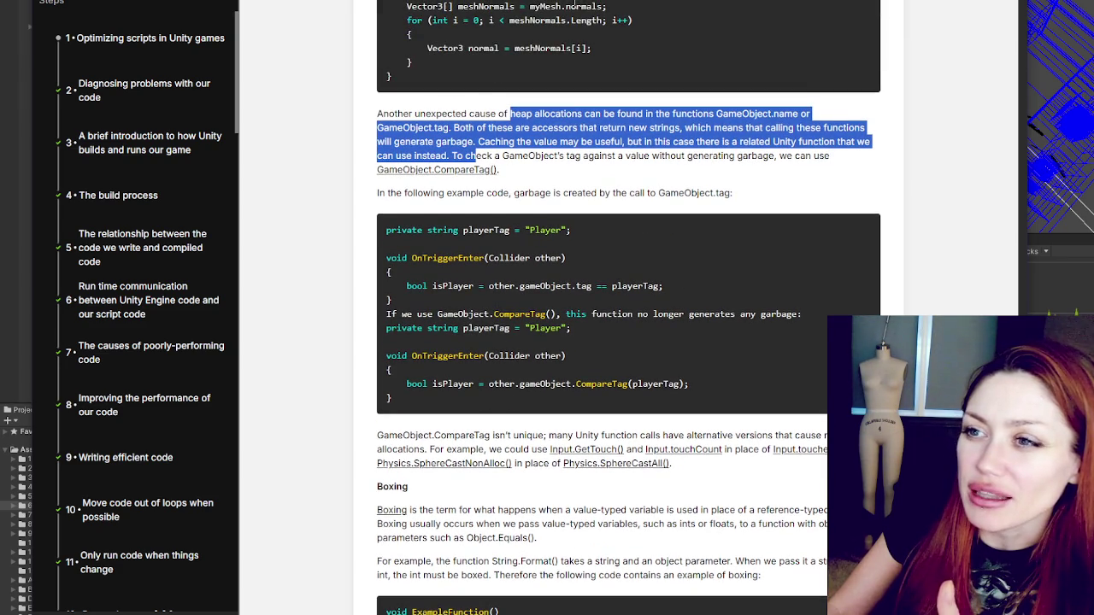
Step: Scroll through the Boxing section's String.Format example to the Coroutines heading
scroll(573, 7, "down", 1)
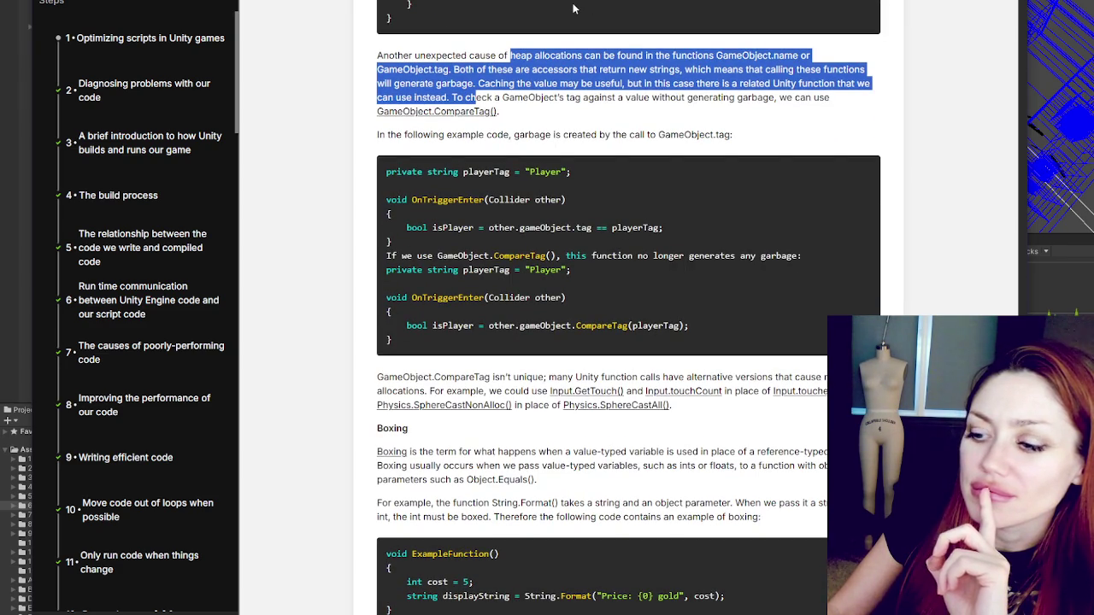
scroll(573, 6, "down", 2)
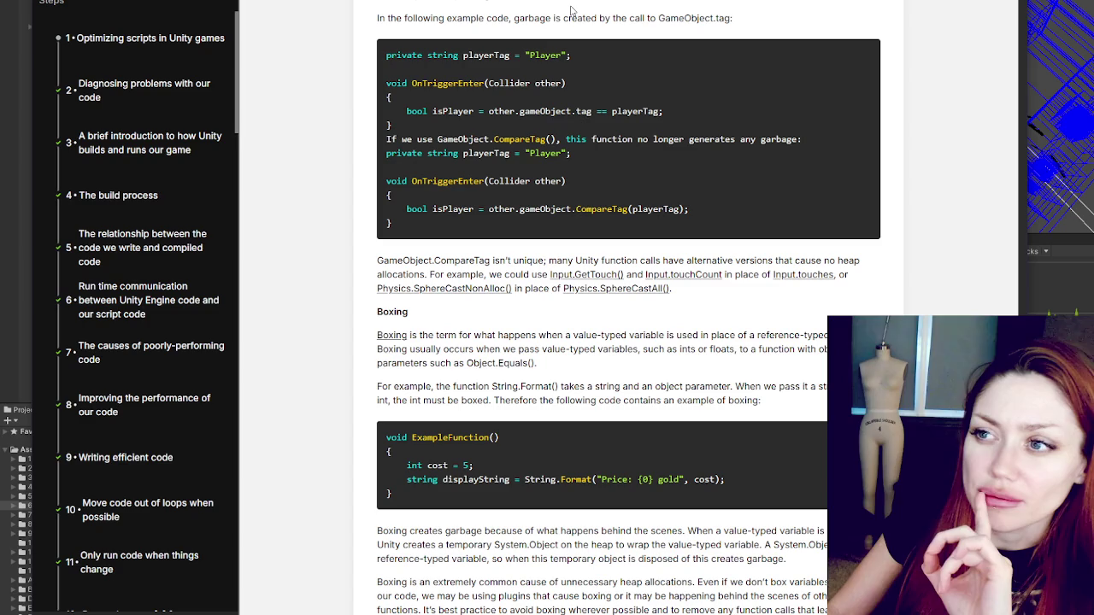
scroll(569, 12, "down", 1)
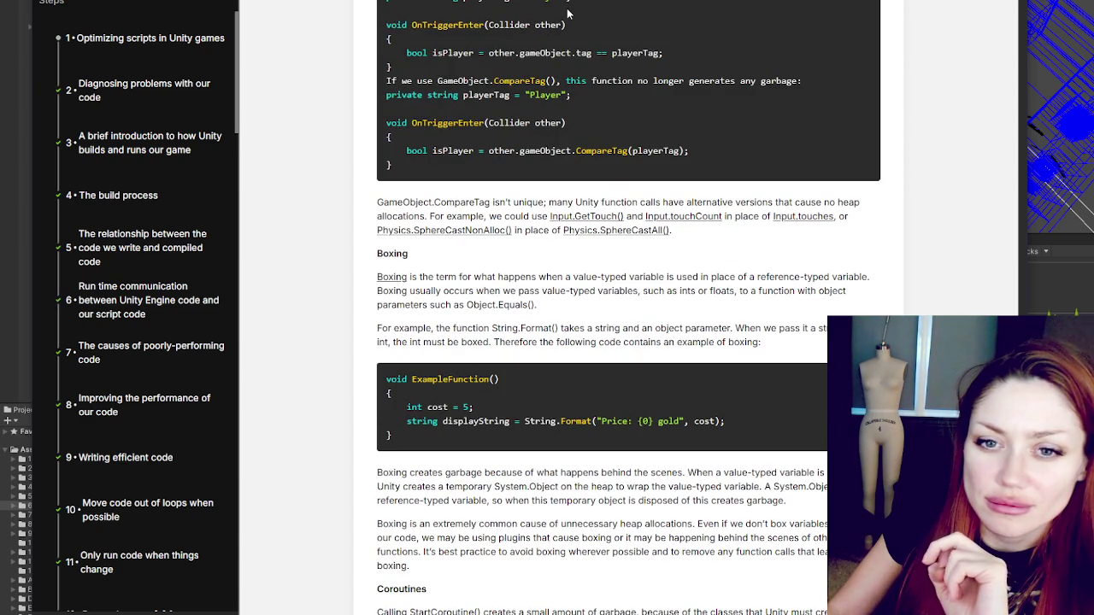
scroll(567, 12, "down", 1)
scroll(567, 12, "down", 1)
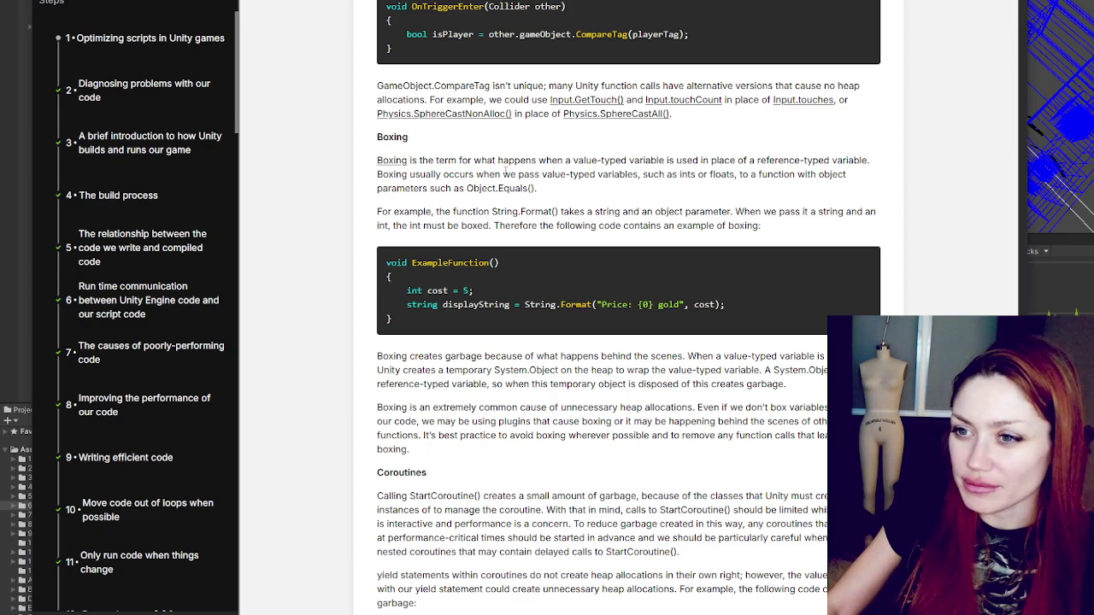
left_click_drag(359, 140, 597, 191)
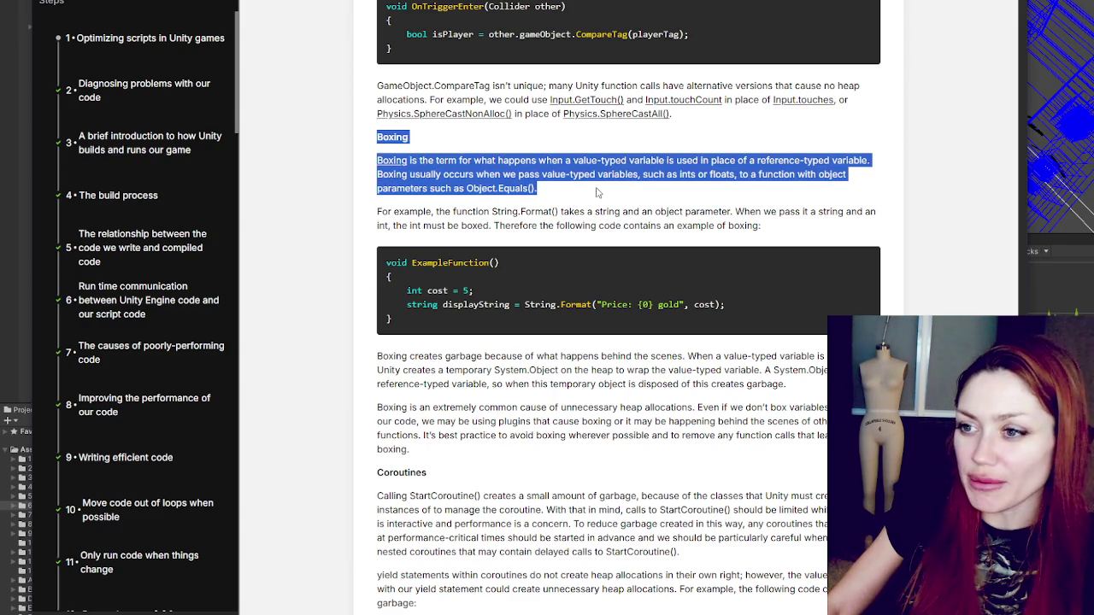
left_click(664, 160)
mouse_move(710, 160)
left_mouse_down()
mouse_move(844, 161)
mouse_move(416, 175)
mouse_move(659, 174)
mouse_move(632, 160)
mouse_move(655, 175)
mouse_move(776, 175)
mouse_move(441, 189)
mouse_move(594, 199)
left_mouse_up()
left_click(594, 199)
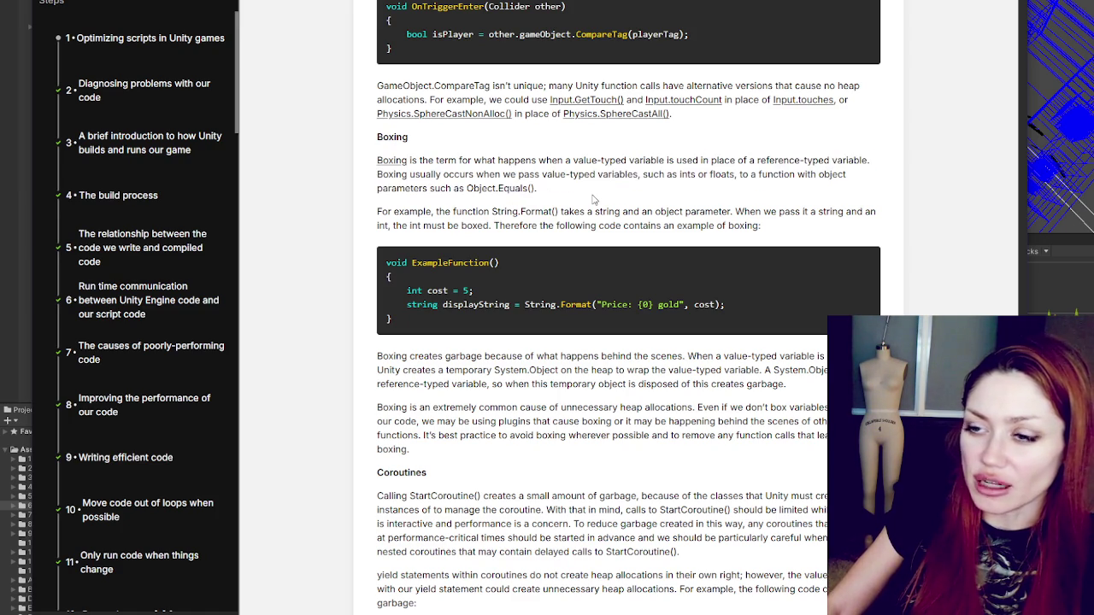
scroll(594, 199, "down", 1)
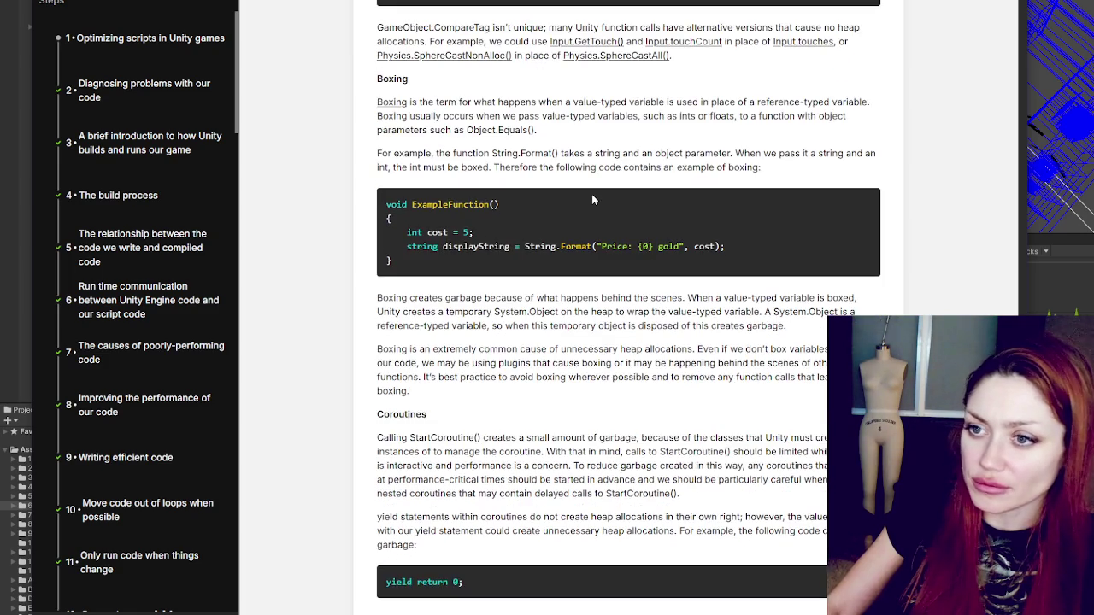
mouse_move(377, 154)
left_mouse_down()
mouse_move(870, 152)
mouse_move(389, 168)
mouse_move(774, 169)
left_mouse_up()
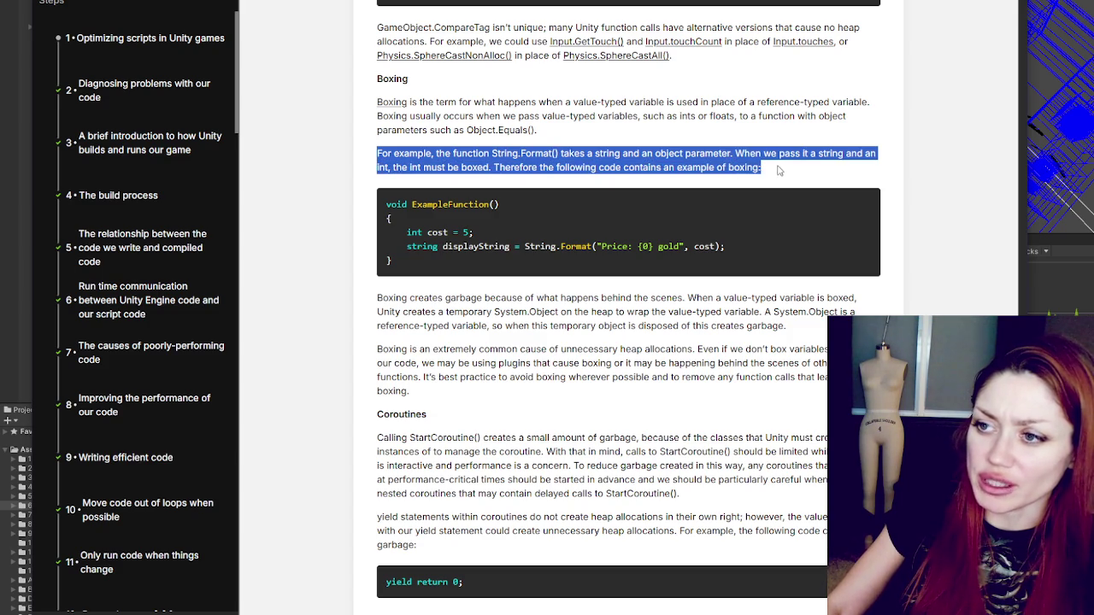
scroll(804, 170, "down", 1)
scroll(813, 170, "down", 2)
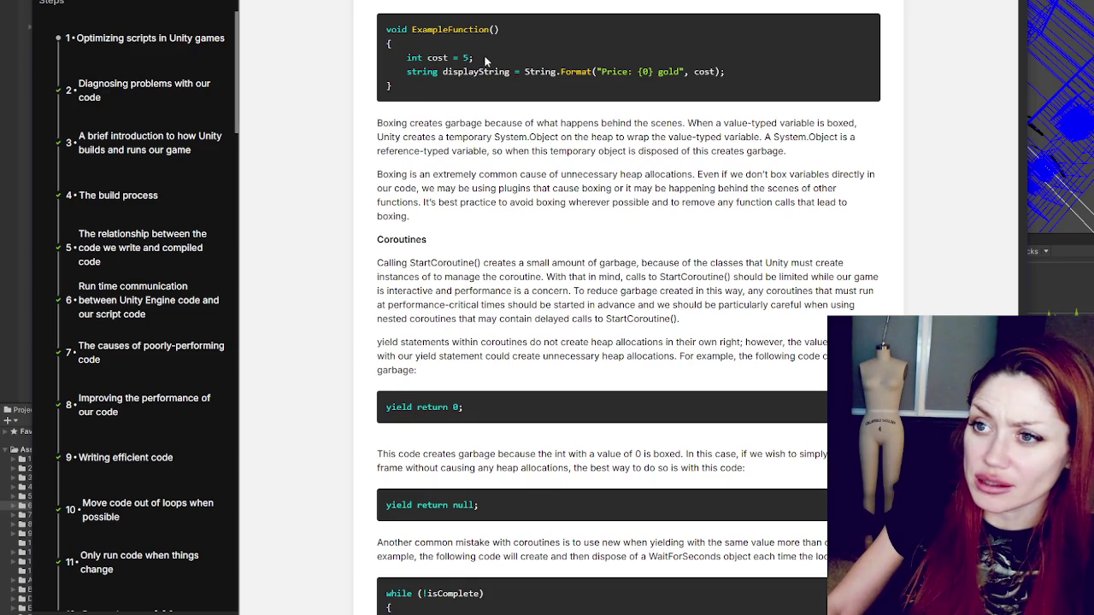
double_click(704, 72)
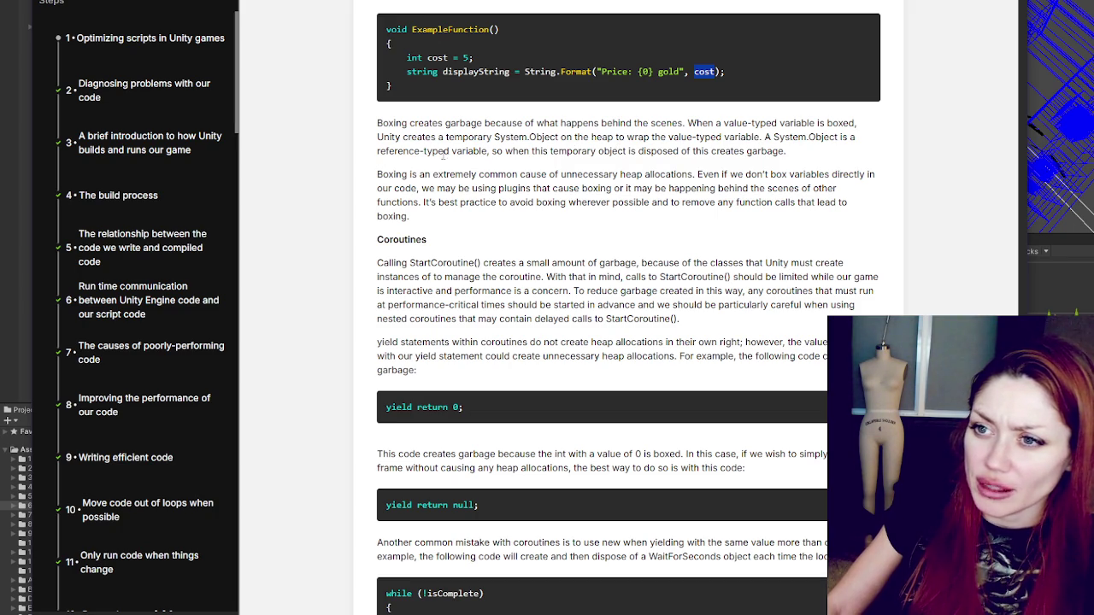
mouse_move(401, 123)
left_mouse_down()
mouse_move(796, 123)
mouse_move(416, 125)
mouse_move(590, 137)
mouse_move(727, 124)
mouse_move(745, 136)
mouse_move(857, 140)
mouse_move(465, 160)
mouse_move(801, 157)
left_mouse_up()
left_click(817, 155)
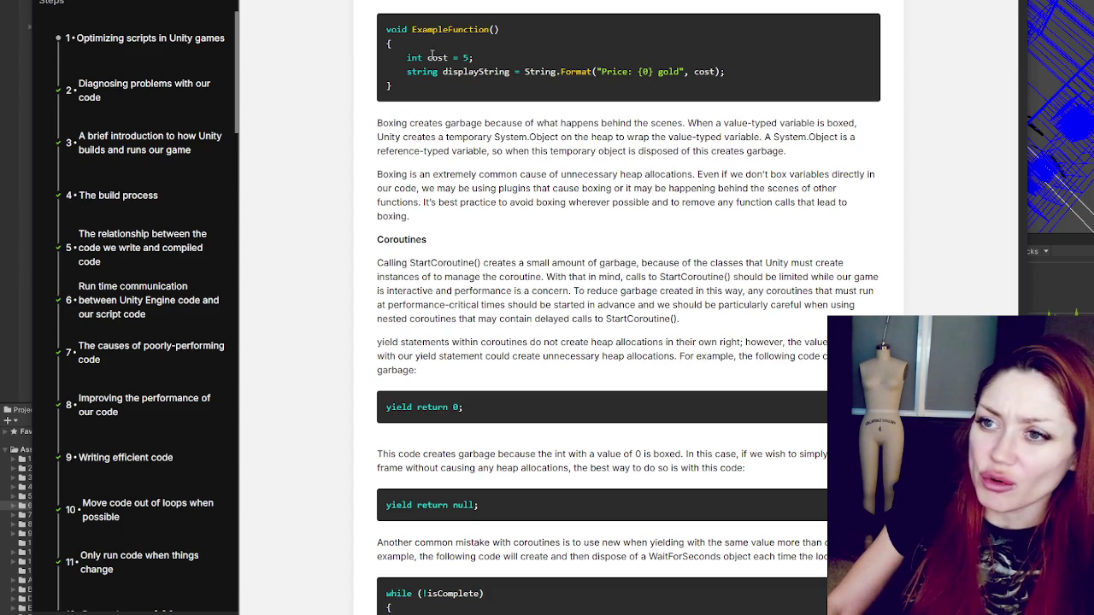
Step: Highlight the cost argument in the ExampleFunction String.Format line, then scroll on
left_click_drag(690, 71, 717, 72)
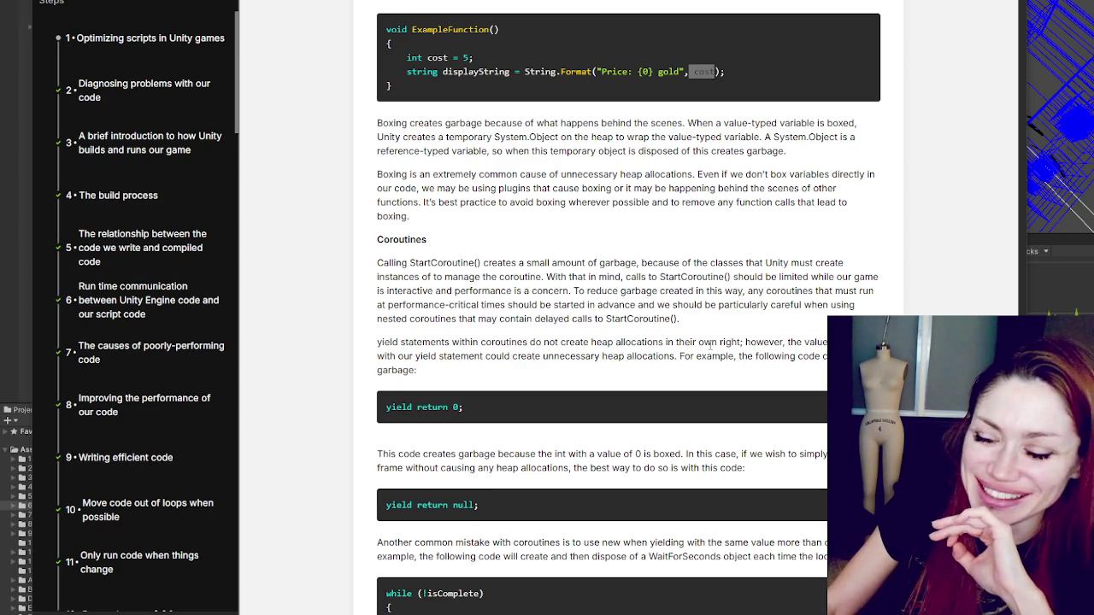
scroll(684, 224, "down", 1)
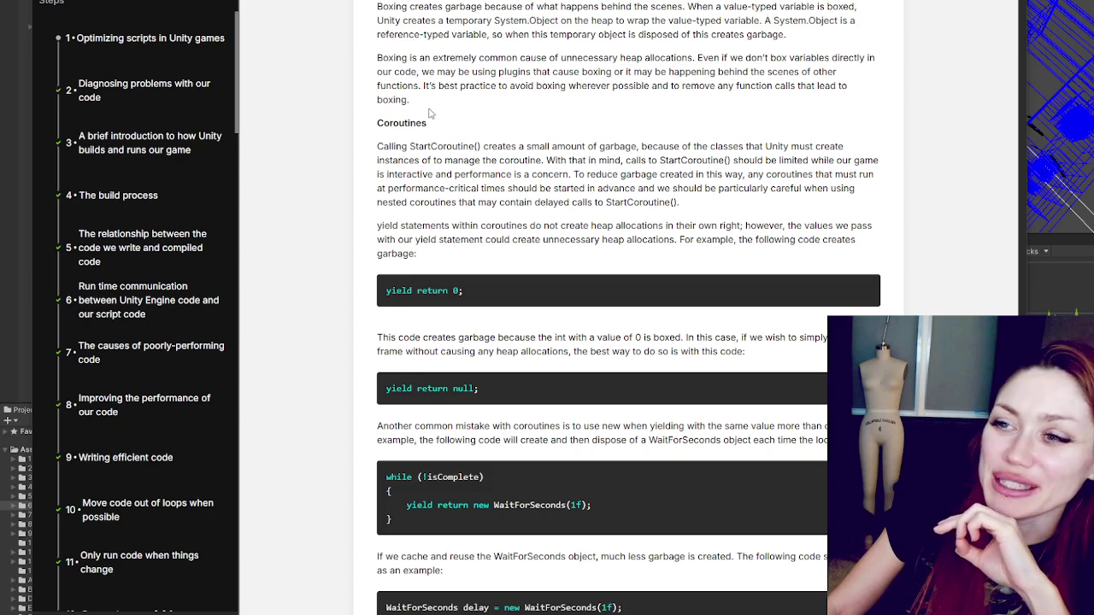
left_click_drag(698, 58, 718, 109)
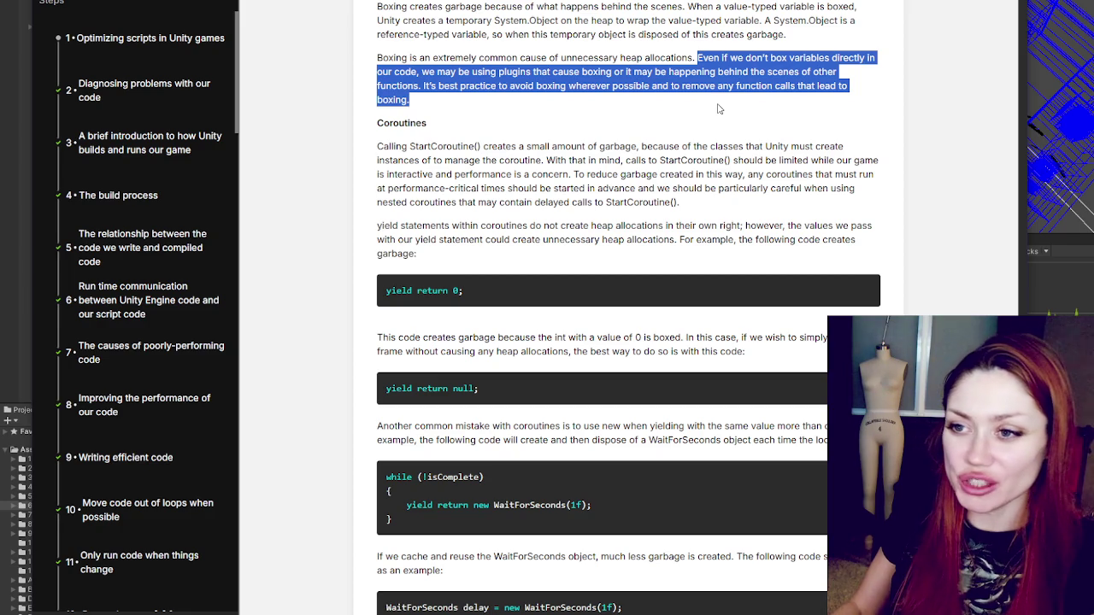
scroll(684, 105, "up", 1)
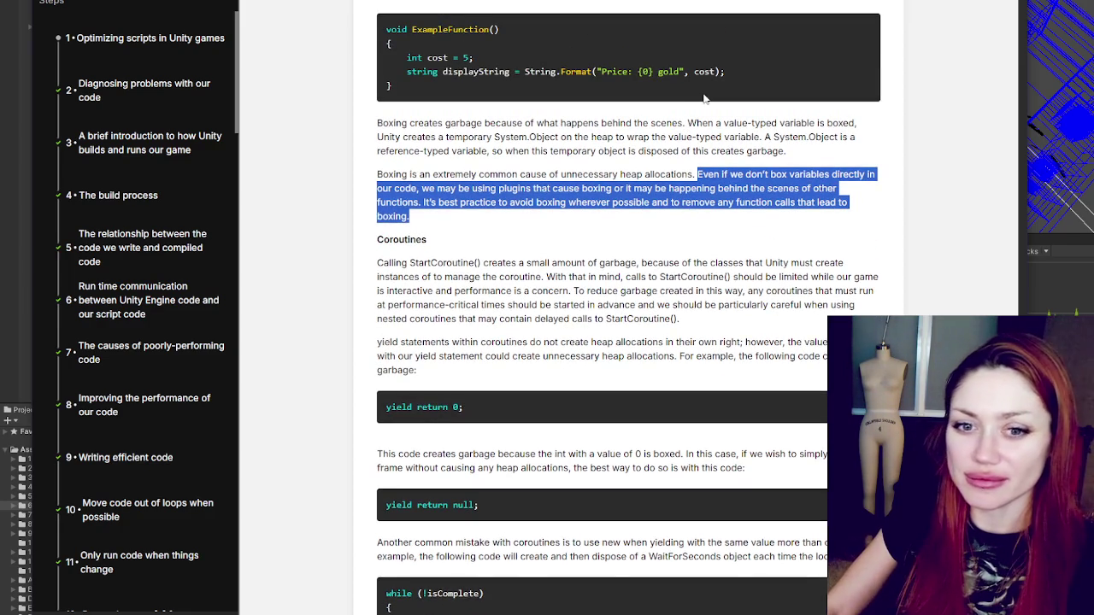
triple_click(494, 75)
left_click(611, 117)
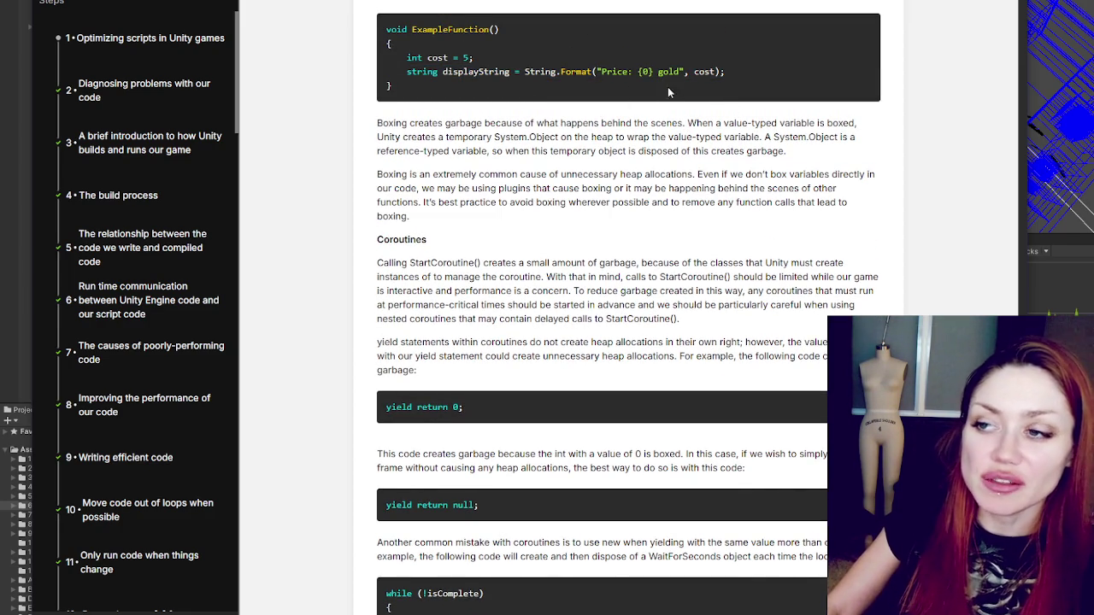
mouse_move(384, 24)
left_mouse_down()
mouse_move(430, 94)
mouse_move(446, 71)
mouse_move(550, 71)
left_mouse_up()
left_click(427, 90)
left_click(549, 71)
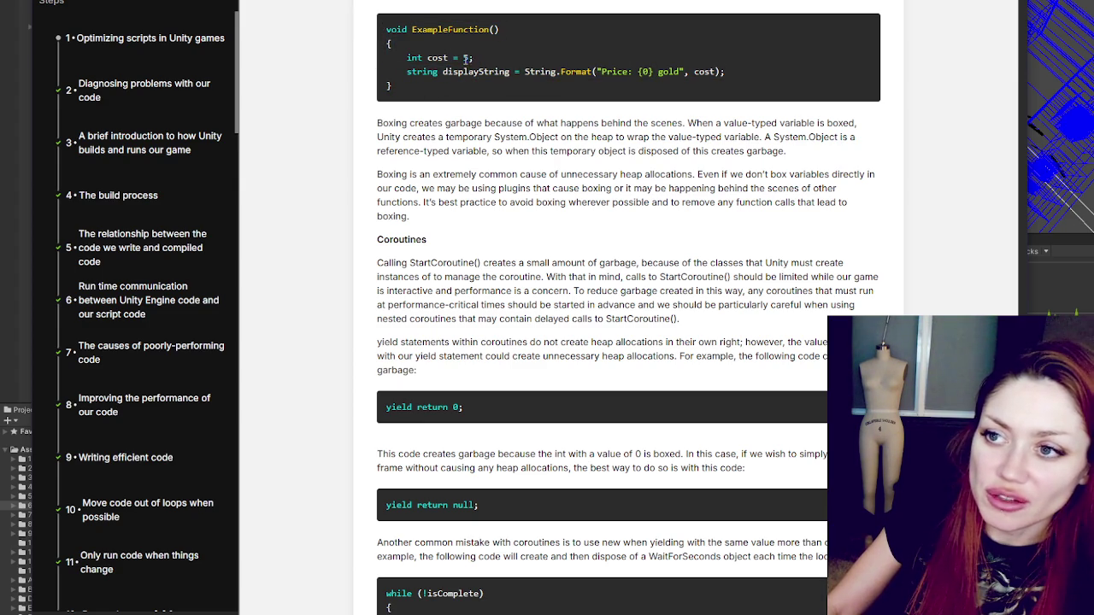
double_click(704, 72)
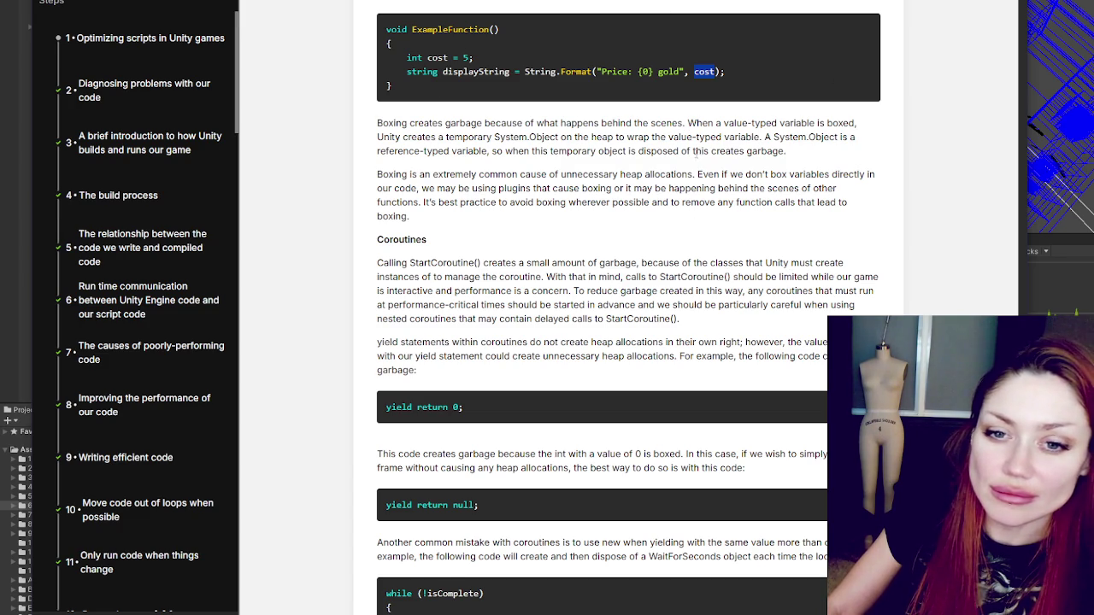
scroll(699, 148, "down", 3)
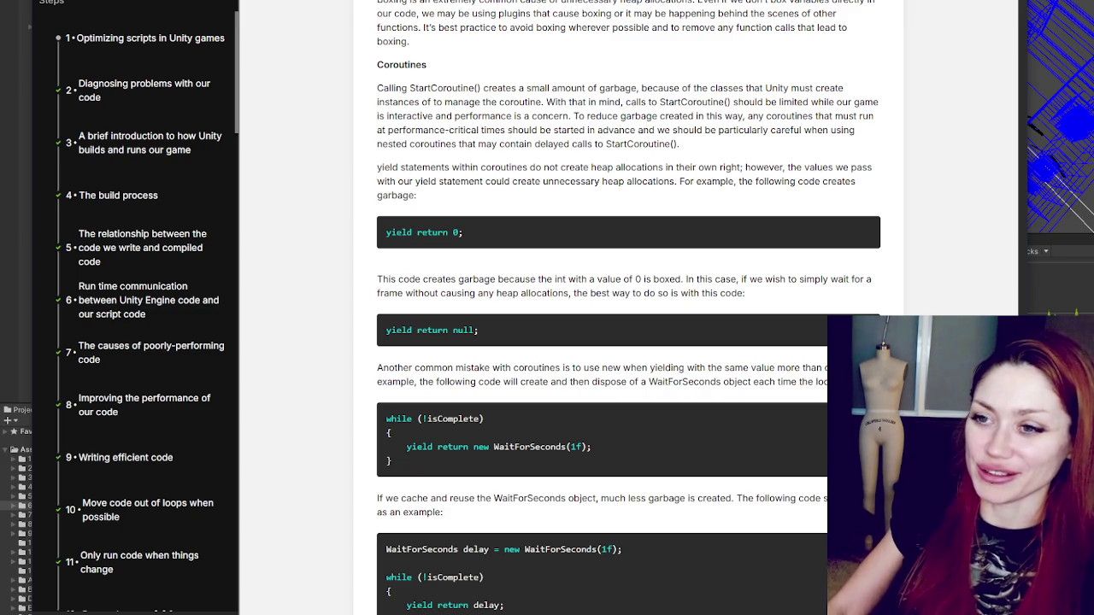
Step: Highlight the advice that performance-critical coroutines should be started in advance
scroll(665, 223, "down", 2)
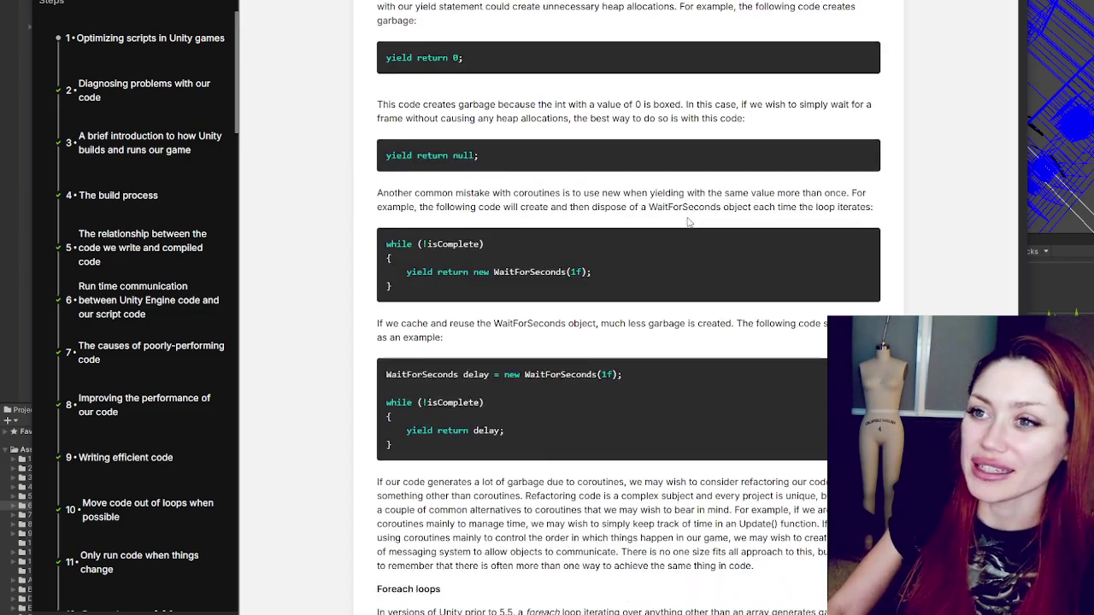
scroll(688, 223, "up", 1)
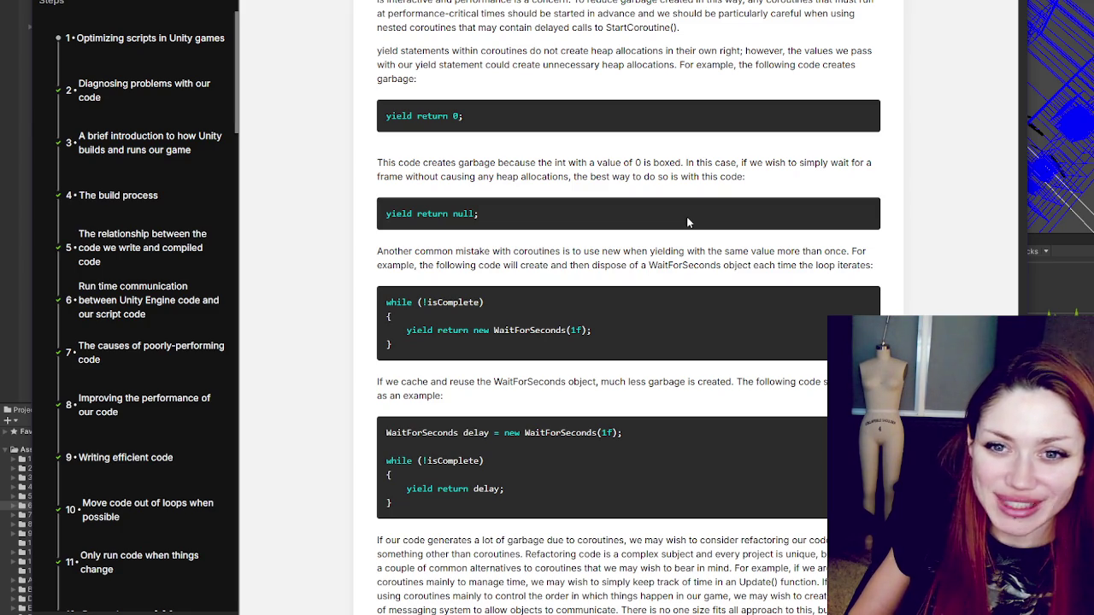
scroll(688, 222, "up", 4)
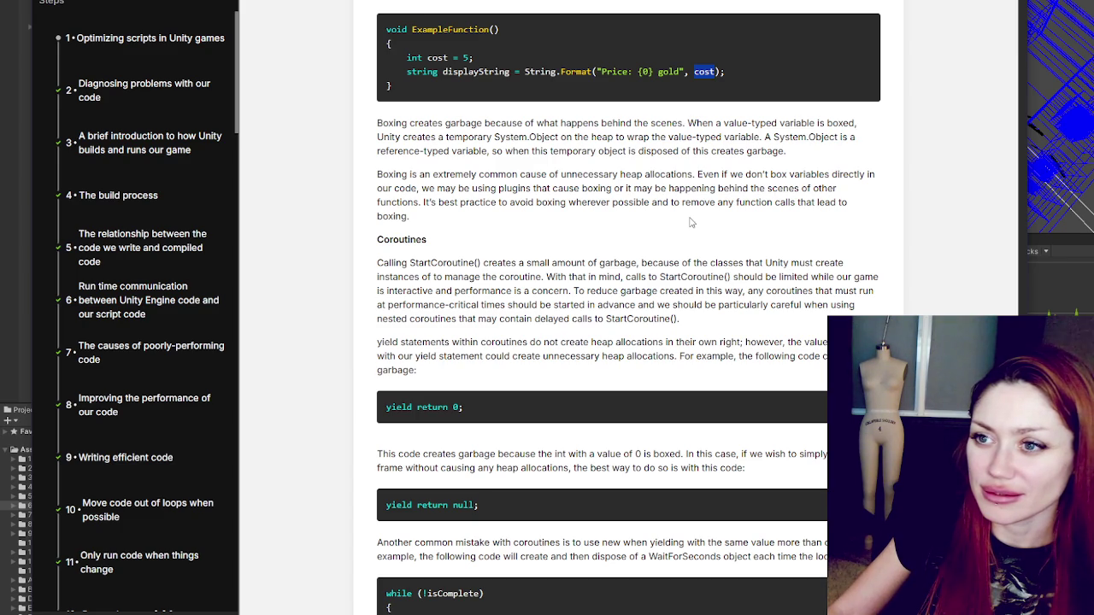
scroll(685, 215, "down", 4)
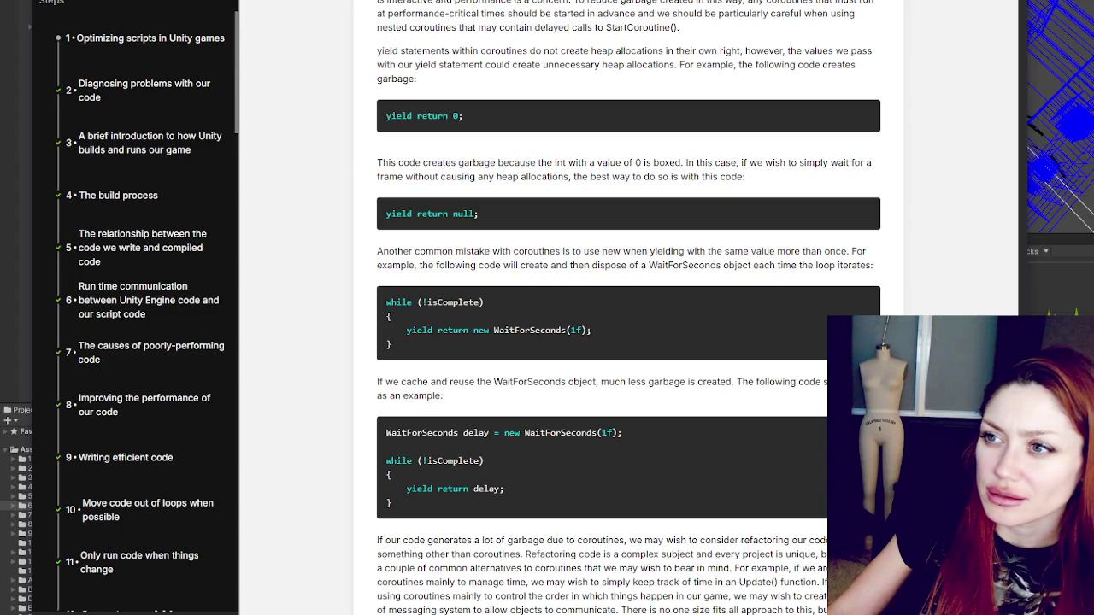
mouse_move(889, 3)
left_mouse_down()
mouse_move(455, 5)
mouse_move(900, 12)
mouse_move(453, 13)
mouse_move(483, 13)
left_mouse_up()
left_click_drag(538, 14, 788, 31)
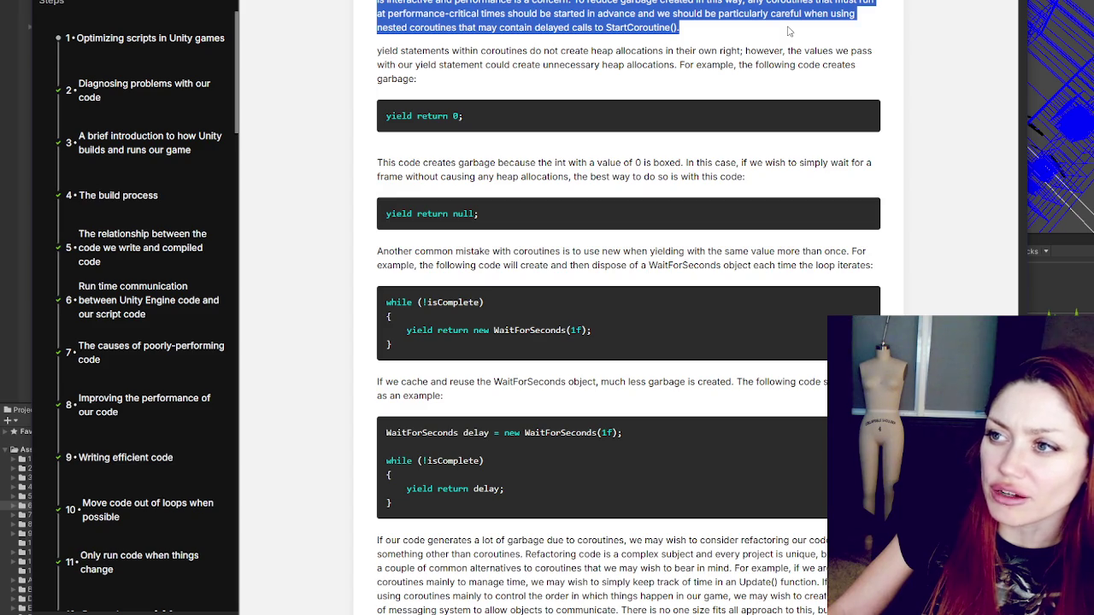
Step: Highlight the explanation that yield return 0 boxes an int and the yield return null fix
left_click(789, 31)
scroll(655, 40, "down", 3)
scroll(667, 32, "up", 1)
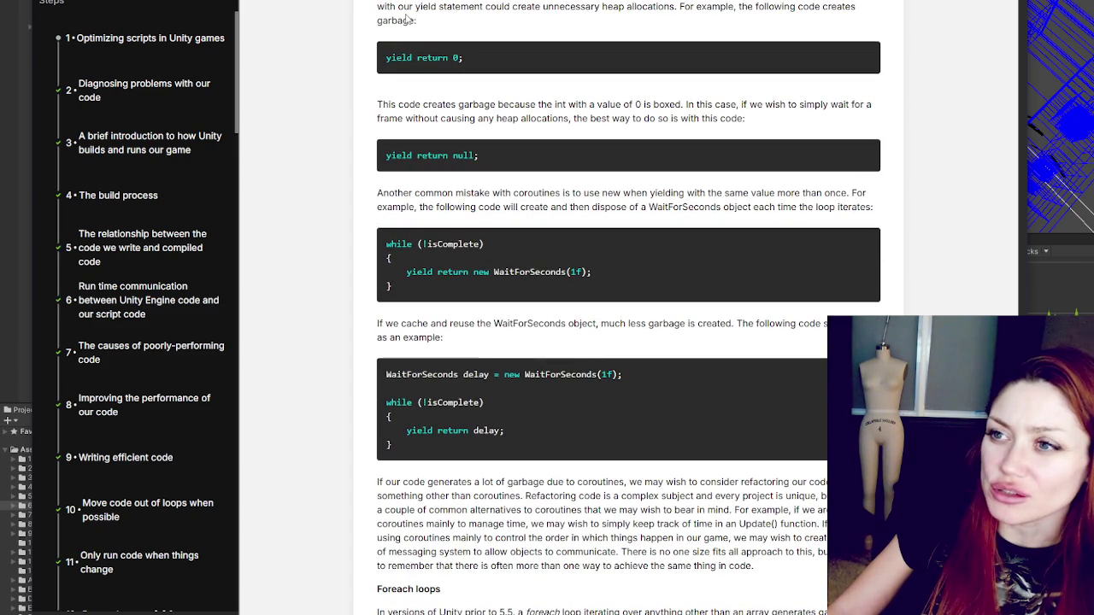
left_click_drag(377, 5, 438, 21)
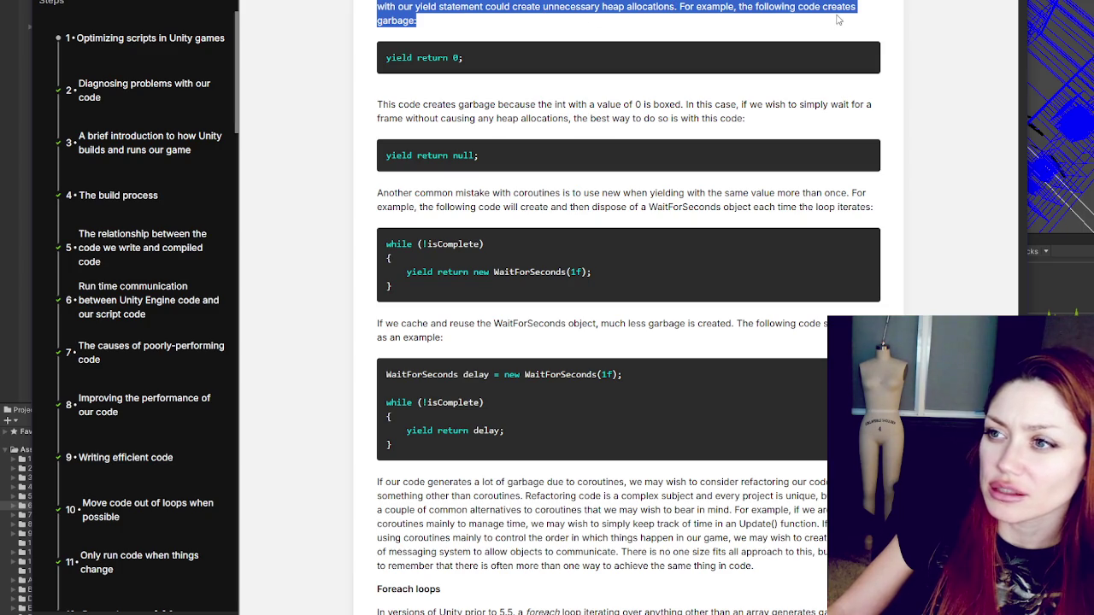
scroll(503, 79, "down", 2)
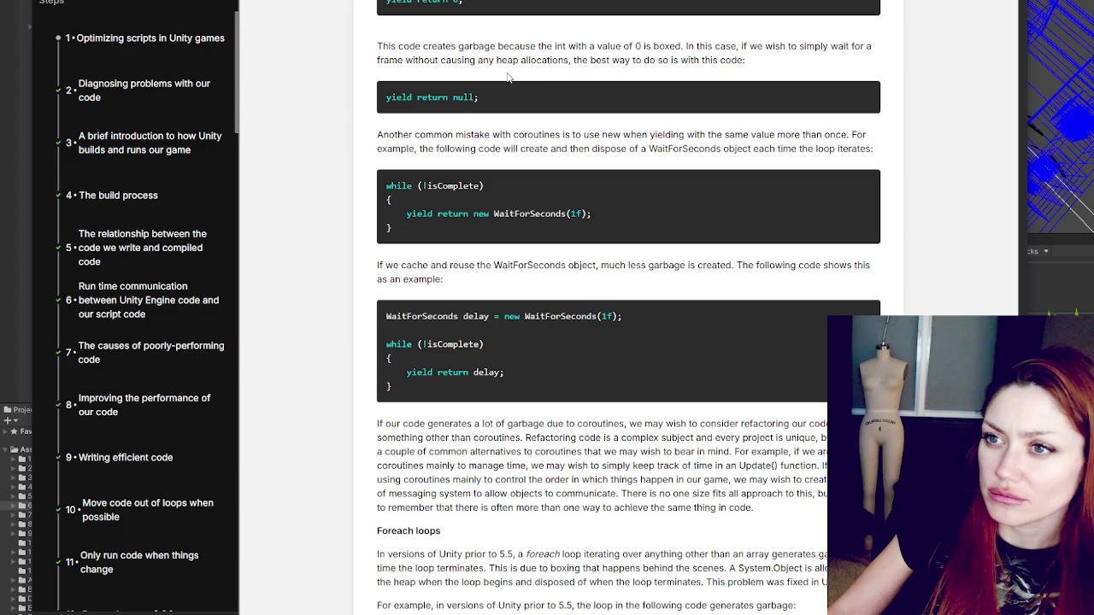
left_click_drag(376, 45, 744, 59)
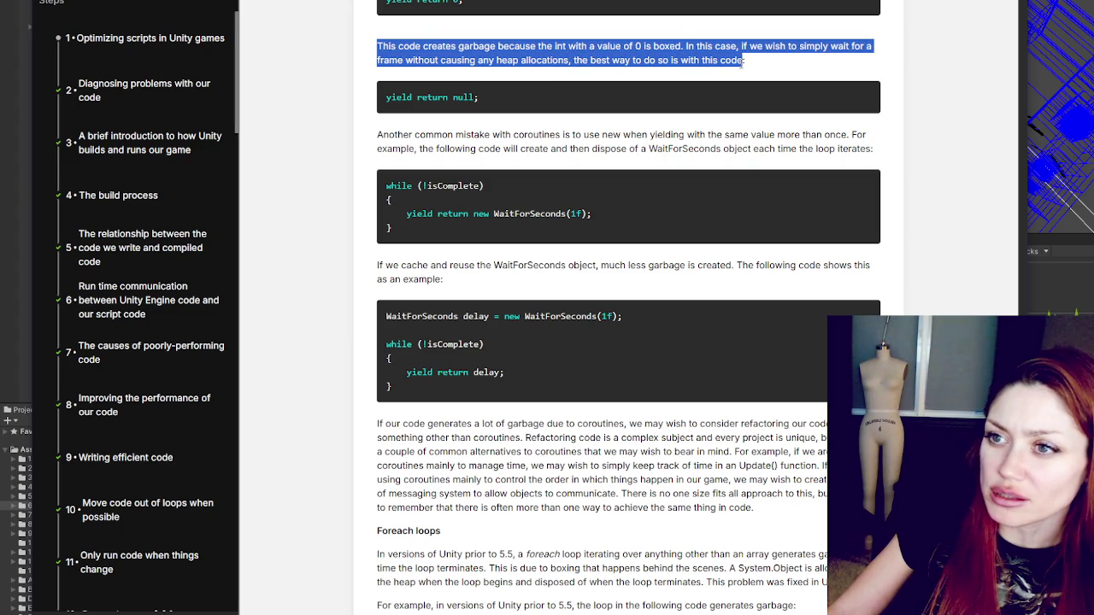
left_click(688, 49)
left_click_drag(686, 49, 745, 62)
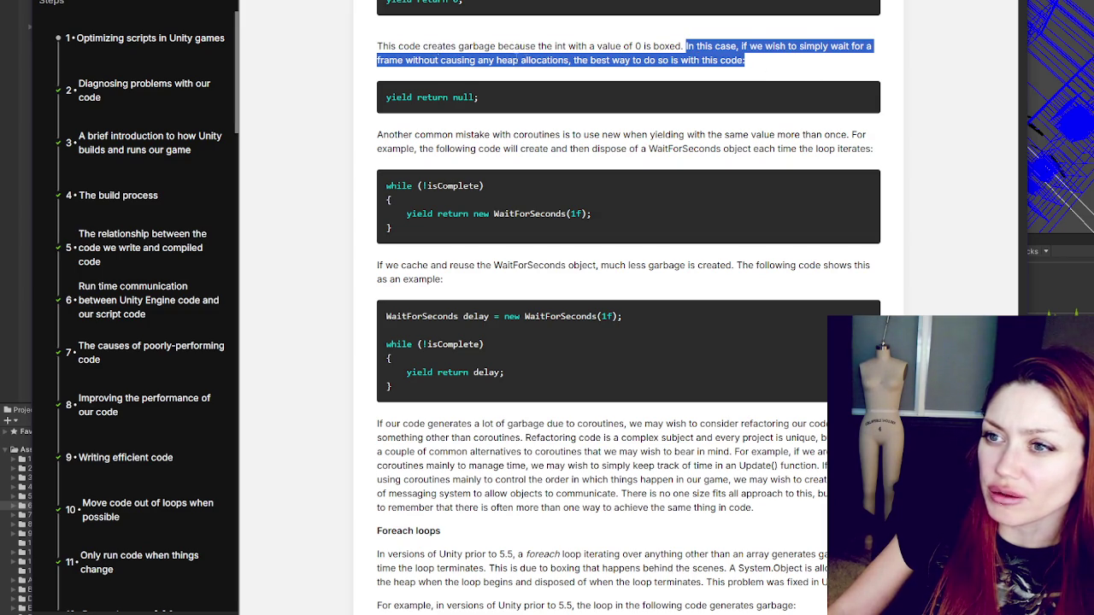
double_click(462, 97)
Step: Highlight the new WaitForSeconds mistake and the cached WaitForSeconds declaration and delay
scroll(563, 86, "down", 1)
scroll(563, 79, "down", 1)
mouse_move(382, 18)
left_mouse_down()
mouse_move(781, 18)
mouse_move(872, 31)
mouse_move(869, 19)
left_mouse_up()
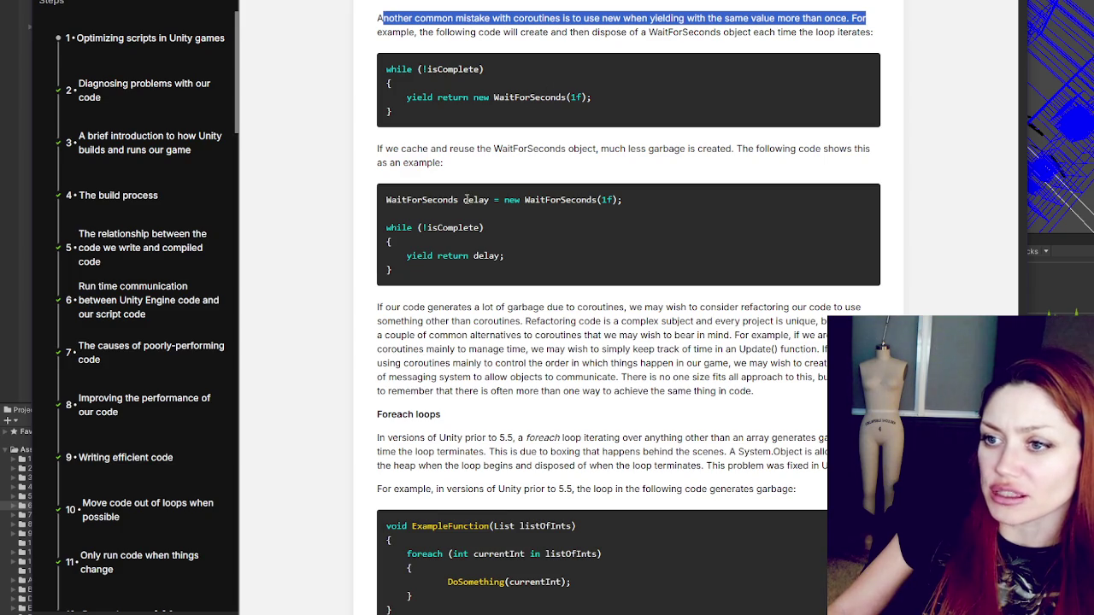
scroll(502, 166, "down", 1)
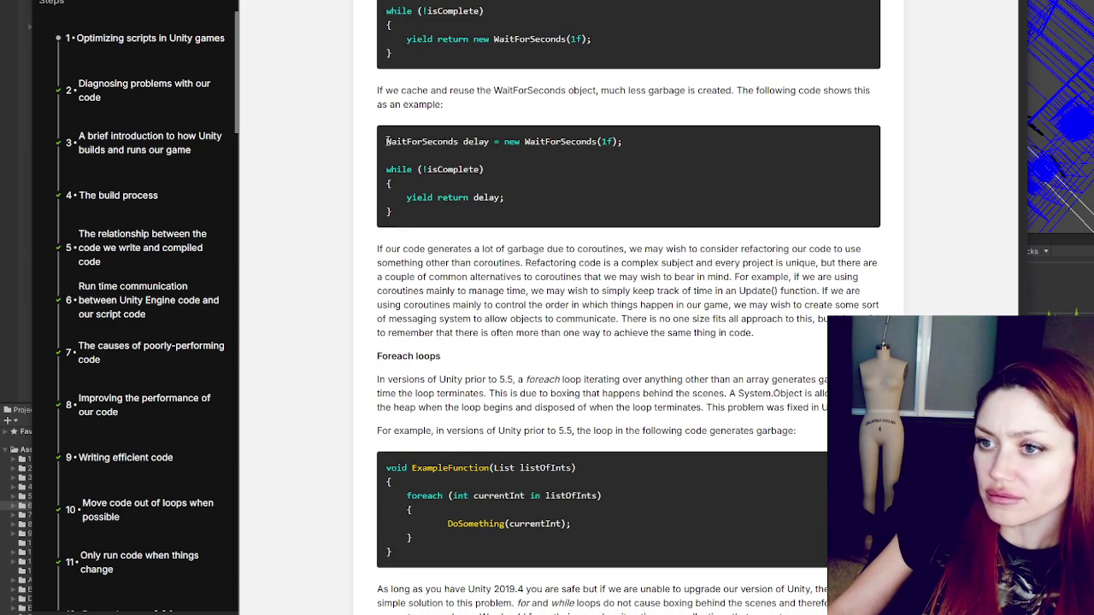
left_click_drag(408, 39, 595, 38)
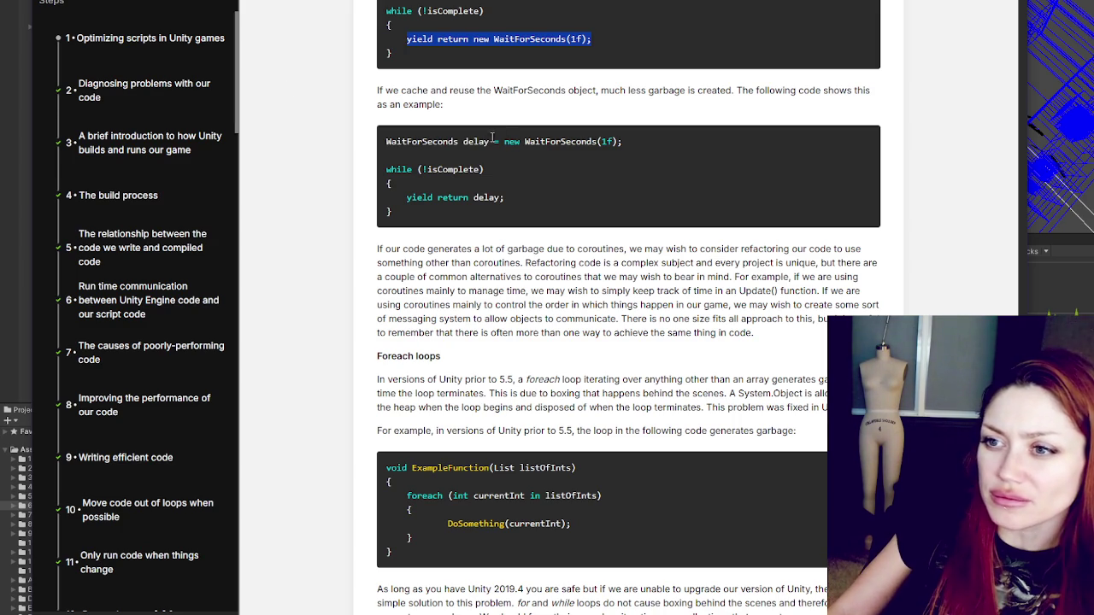
triple_click(454, 144)
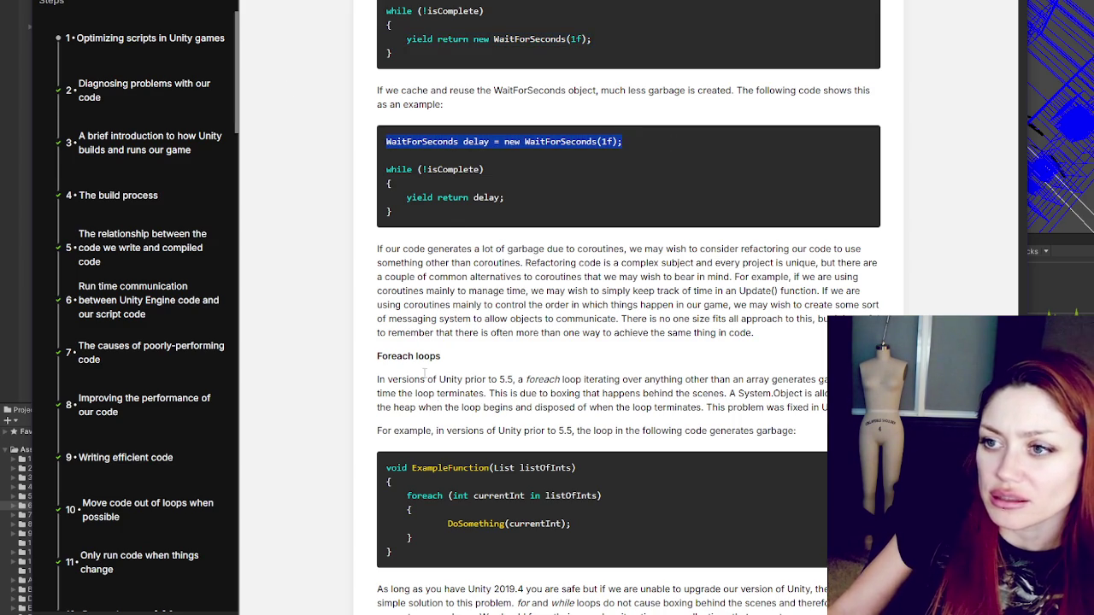
double_click(489, 198)
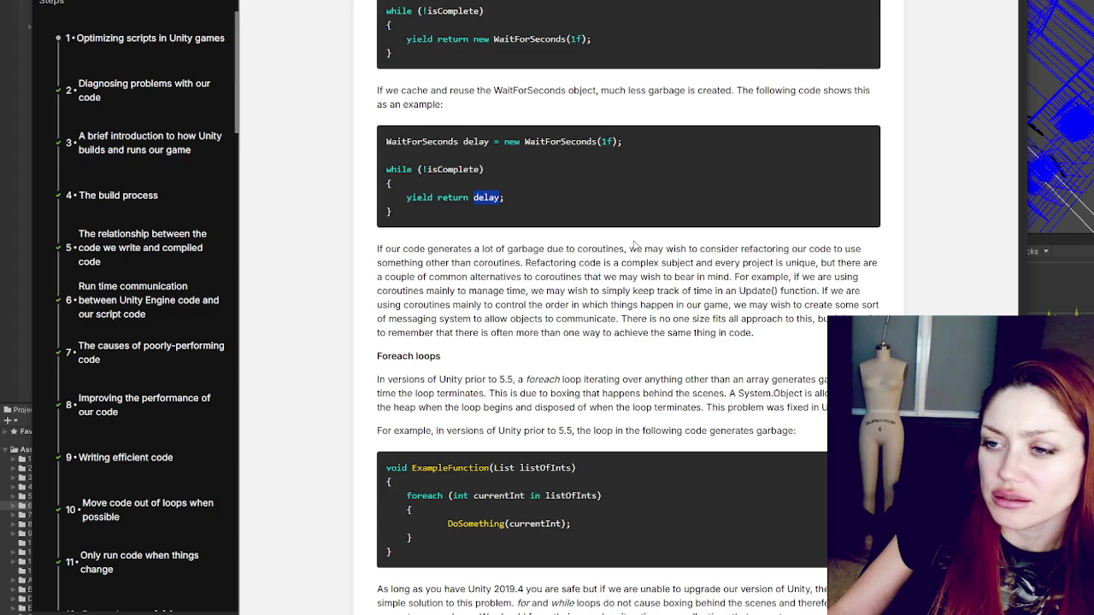
scroll(634, 246, "down", 2)
scroll(634, 246, "down", 4)
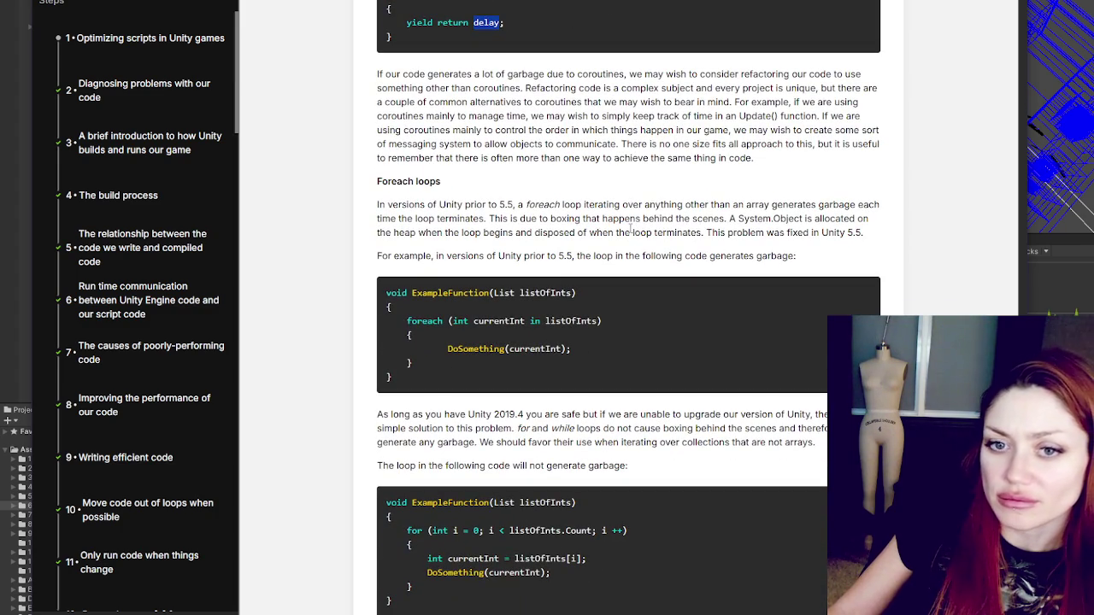
Step: Highlight the refactoring-away-from-coroutines paragraph and the foreach boxing garbage explanation
mouse_move(414, 73)
left_mouse_down()
mouse_move(439, 130)
mouse_move(402, 158)
mouse_move(441, 177)
left_mouse_up()
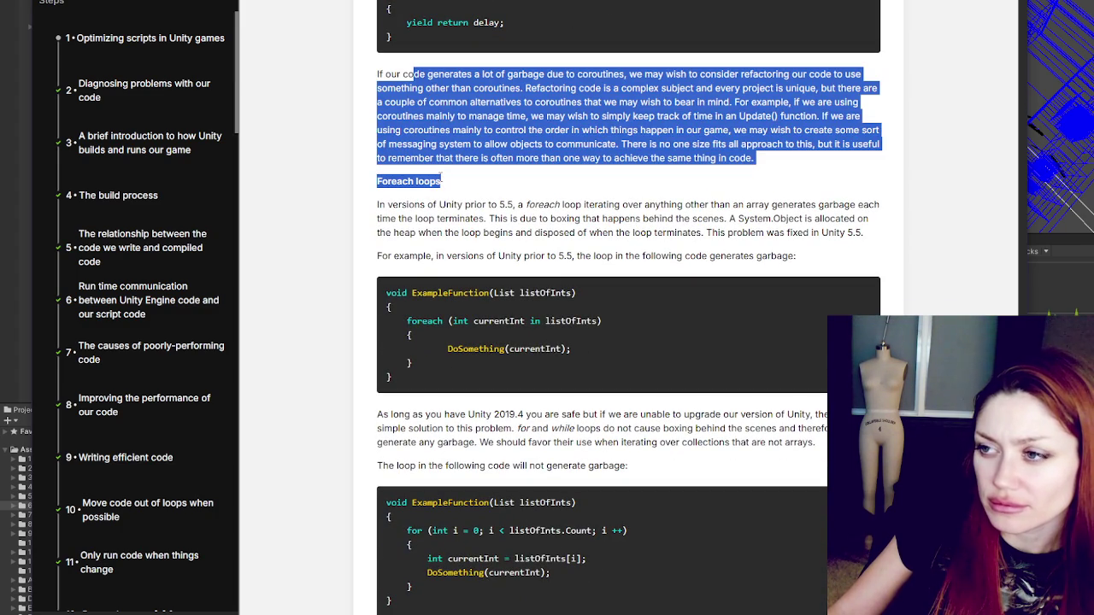
left_click(443, 196)
scroll(453, 196, "down", 4)
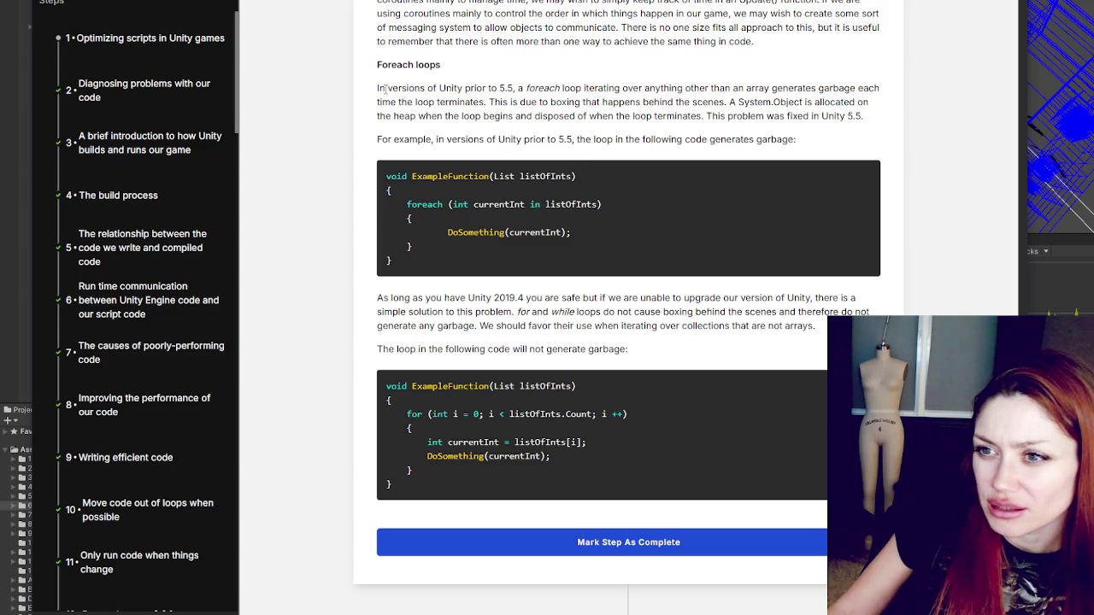
mouse_move(535, 88)
left_mouse_down()
mouse_move(548, 102)
mouse_move(441, 88)
mouse_move(882, 120)
mouse_move(861, 156)
mouse_move(842, 157)
left_mouse_up()
scroll(842, 157, "down", 1)
scroll(842, 157, "down", 4)
Step: Mark step 40 complete and highlight the function-reference heap allocation sentences
left_click(733, 190)
scroll(722, 305, "down", 4)
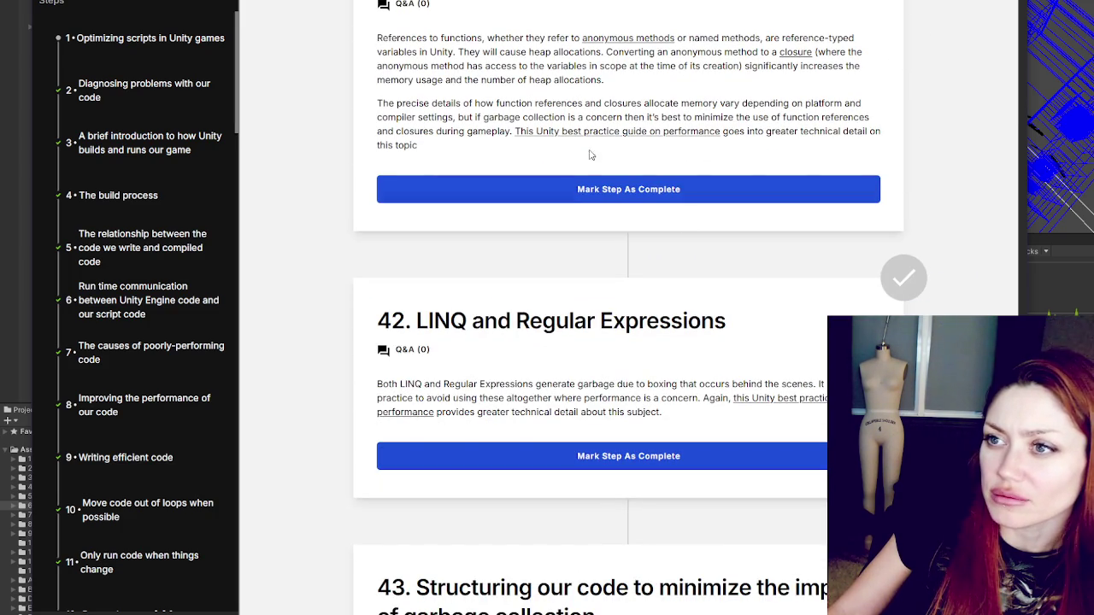
mouse_move(373, 38)
left_mouse_down()
mouse_move(527, 34)
mouse_move(648, 53)
mouse_move(795, 39)
left_mouse_up()
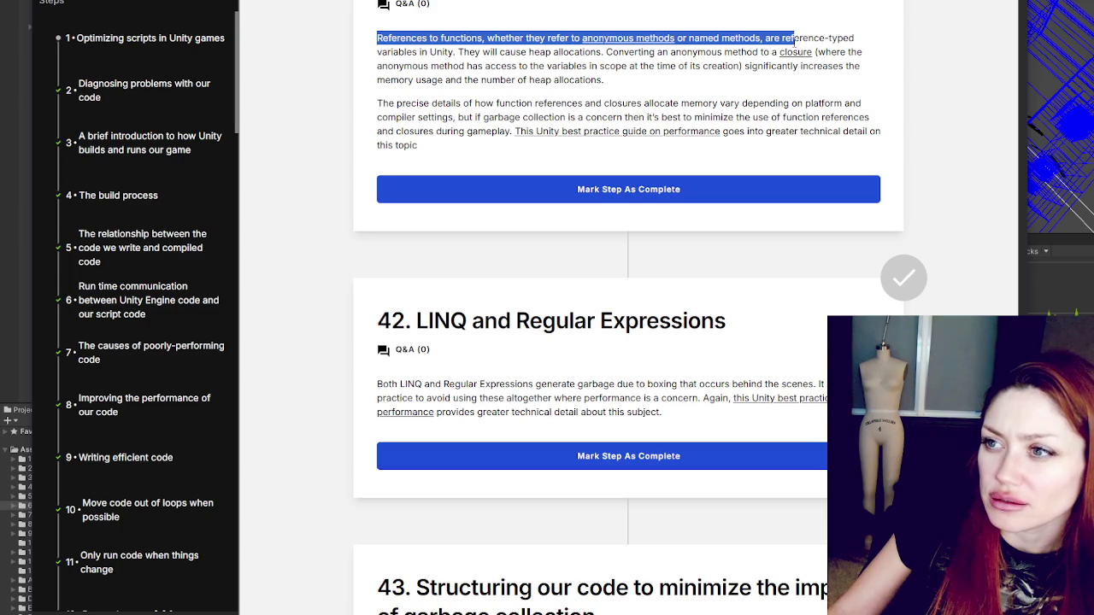
mouse_move(795, 38)
left_mouse_down()
mouse_move(472, 67)
mouse_move(482, 53)
mouse_move(604, 65)
mouse_move(613, 55)
left_mouse_up()
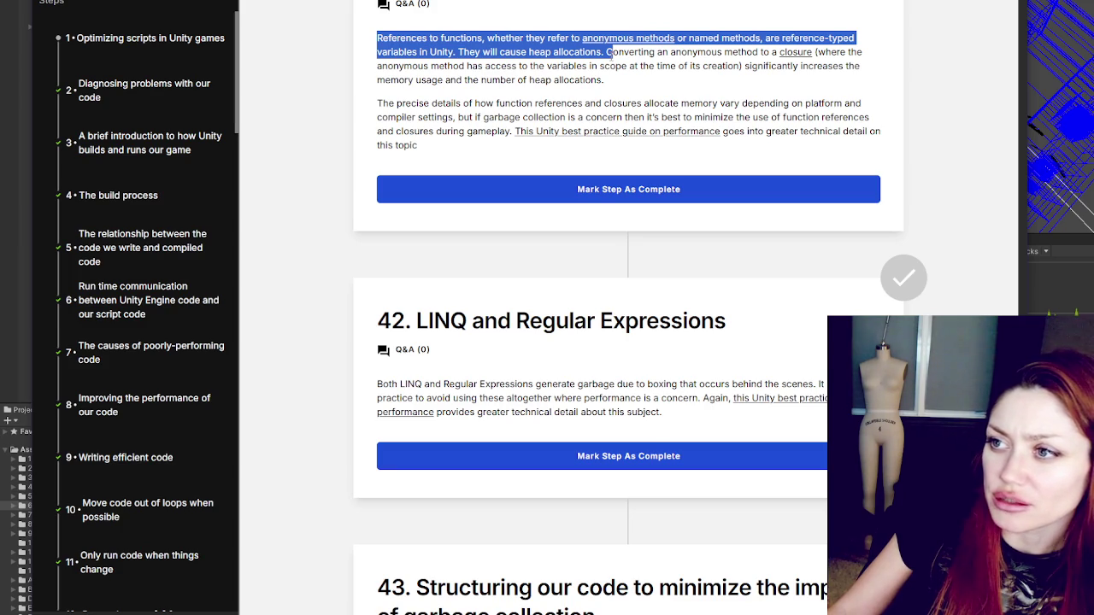
left_click(760, 81)
right_click(780, 54)
left_click(550, 79)
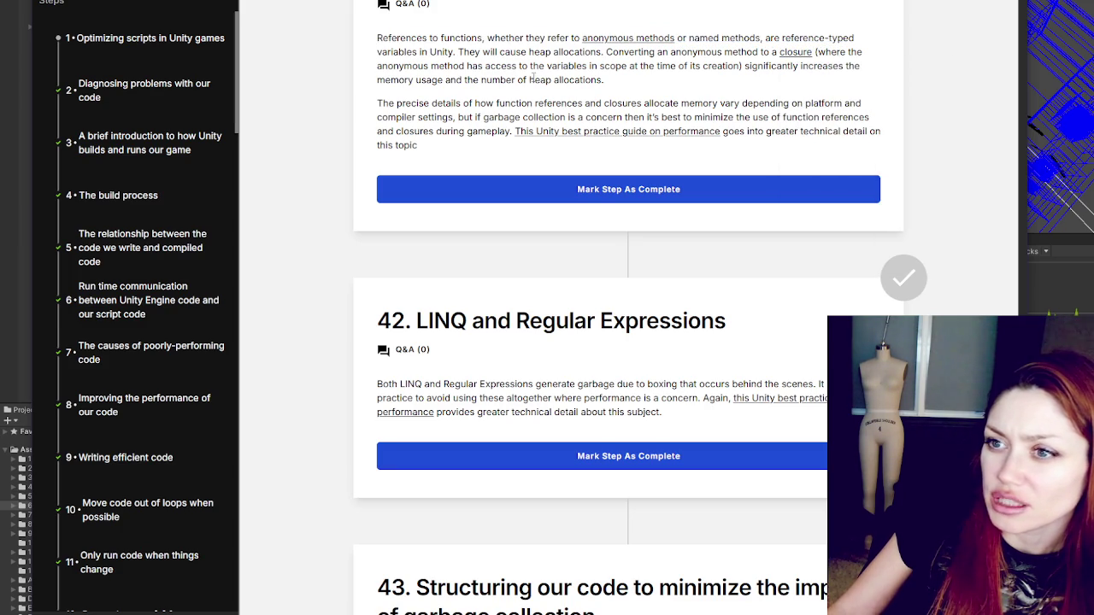
Step: Highlight the closure definition and the advice on minimizing closures during gameplay
mouse_move(826, 53)
left_mouse_down()
mouse_move(385, 67)
mouse_move(560, 75)
mouse_move(748, 66)
mouse_move(756, 88)
left_mouse_up()
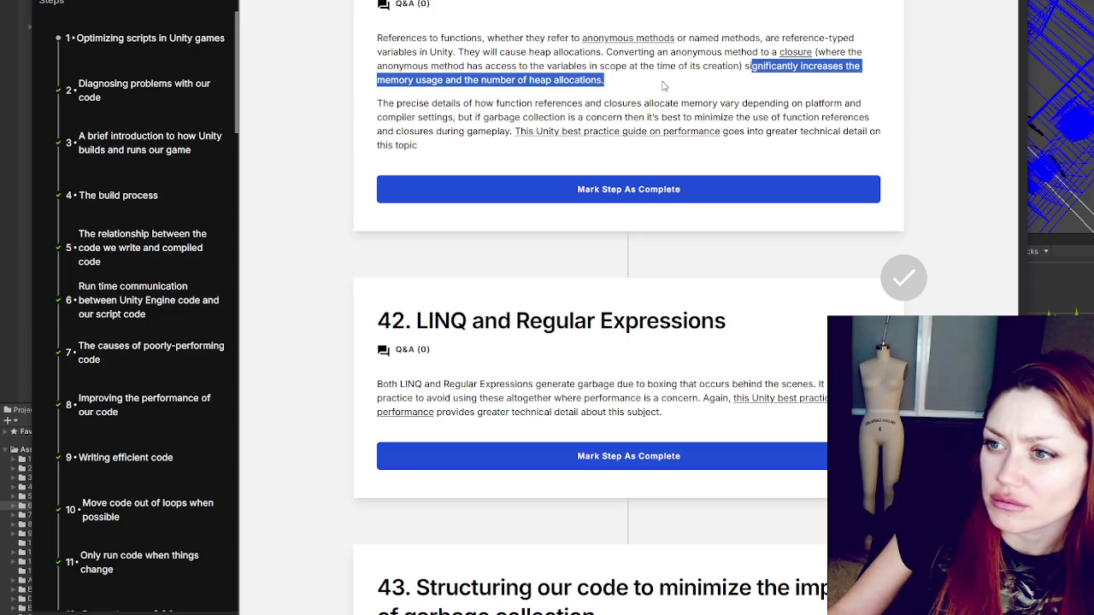
mouse_move(377, 107)
left_mouse_down()
mouse_move(473, 117)
mouse_move(500, 104)
mouse_move(625, 103)
mouse_move(723, 117)
mouse_move(864, 103)
mouse_move(462, 104)
mouse_move(718, 131)
mouse_move(549, 117)
mouse_move(749, 121)
mouse_move(450, 118)
mouse_move(433, 131)
mouse_move(499, 131)
left_mouse_up()
right_click(599, 130)
left_click(558, 142)
Step: Mark step 41 complete and highlight the LINQ and Regular Expressions garbage sentence
left_click(510, 188)
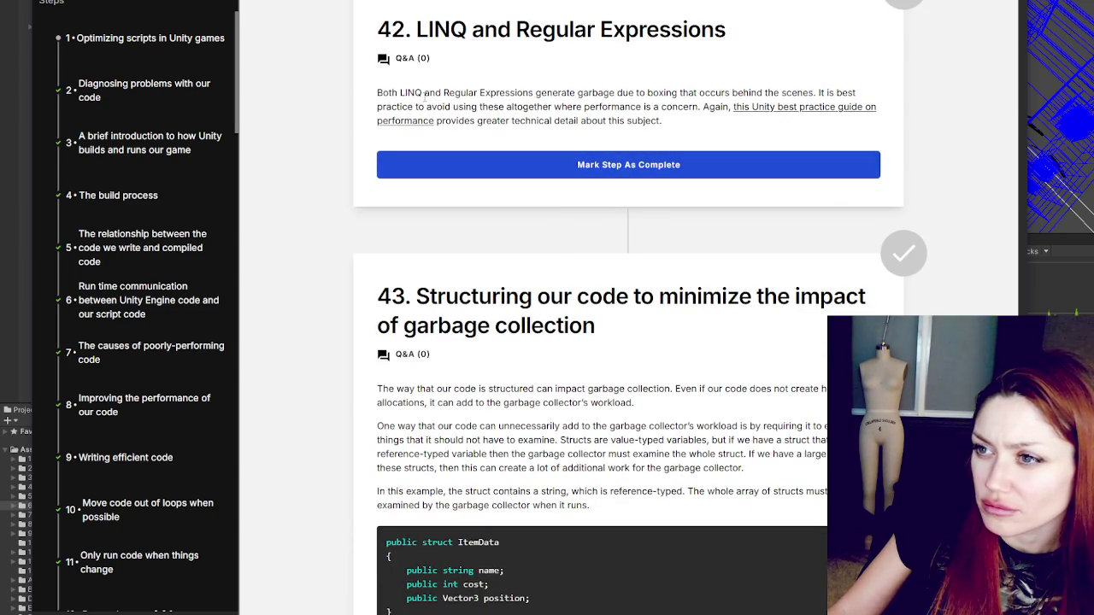
left_click_drag(424, 95, 561, 107)
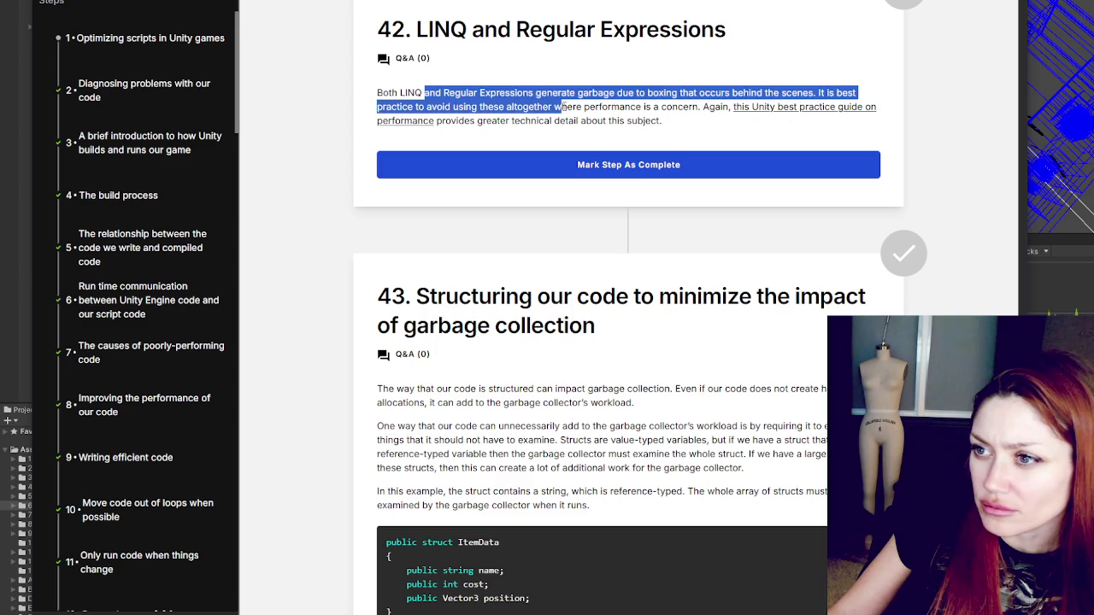
left_click(412, 94)
mouse_move(392, 93)
left_mouse_down()
mouse_move(700, 130)
mouse_move(702, 108)
left_mouse_up()
mouse_move(377, 93)
left_mouse_down()
mouse_move(470, 94)
mouse_move(405, 94)
mouse_move(432, 94)
left_mouse_up()
left_click(404, 89)
double_click(405, 91)
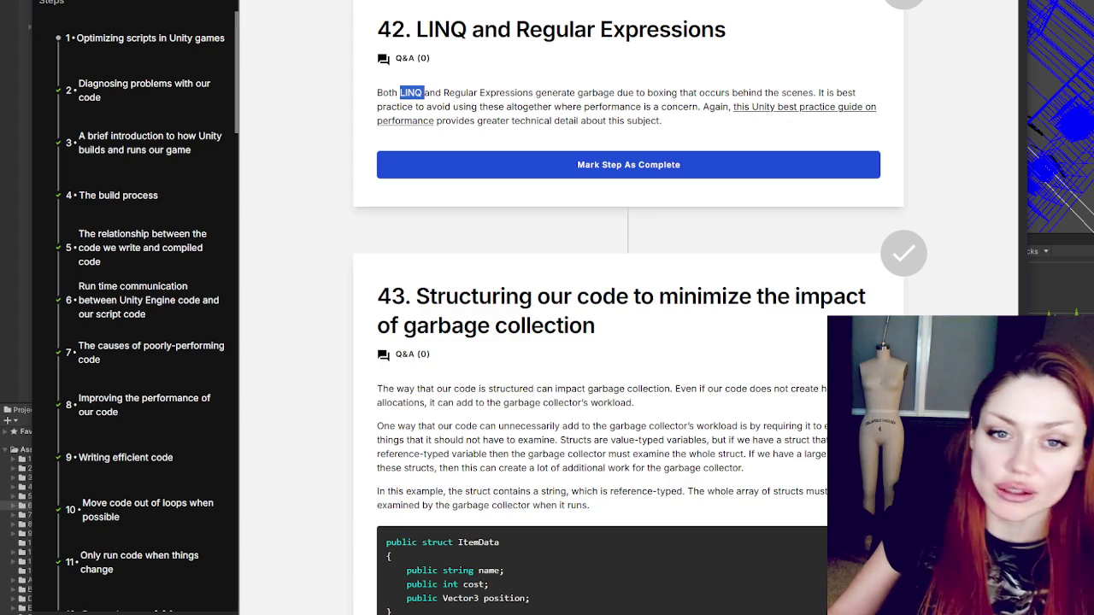
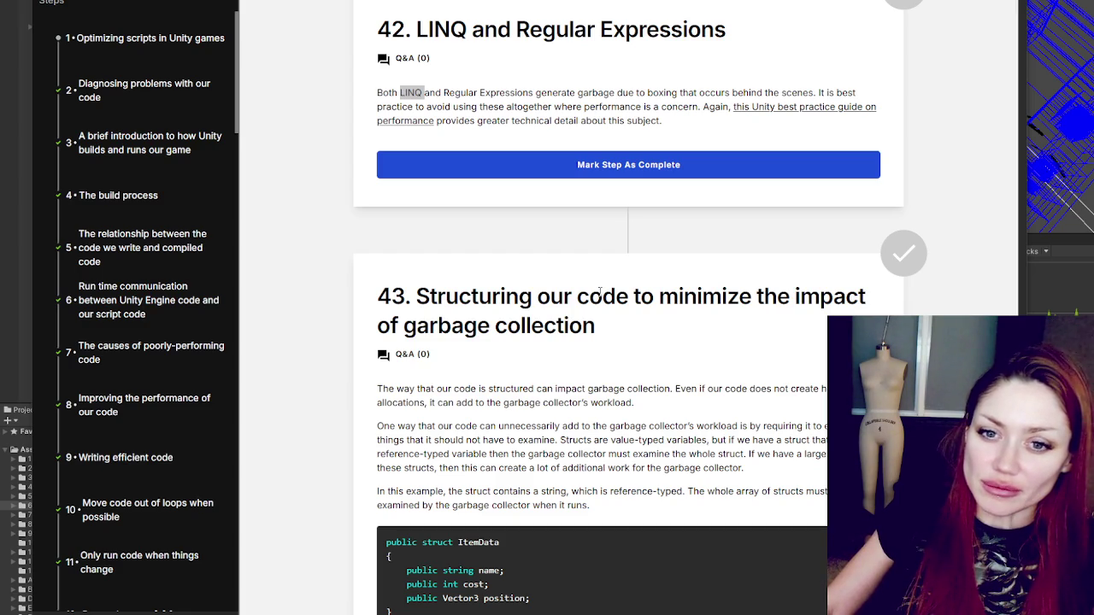
Step: Mark step 42 as complete and move down to step 43
left_click(624, 165)
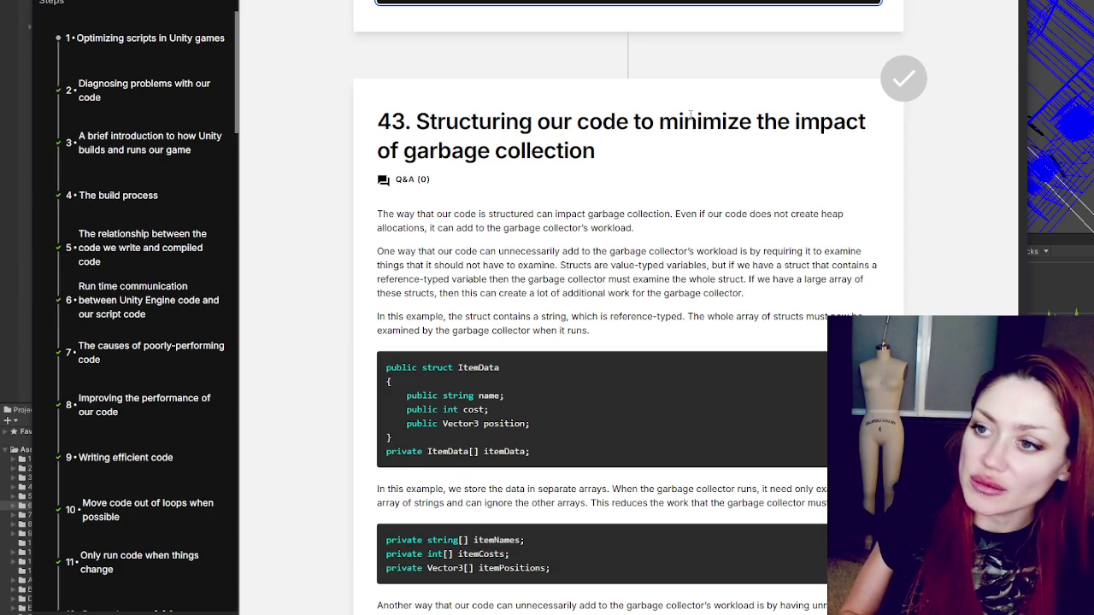
scroll(690, 114, "down", 2)
scroll(691, 114, "down", 1)
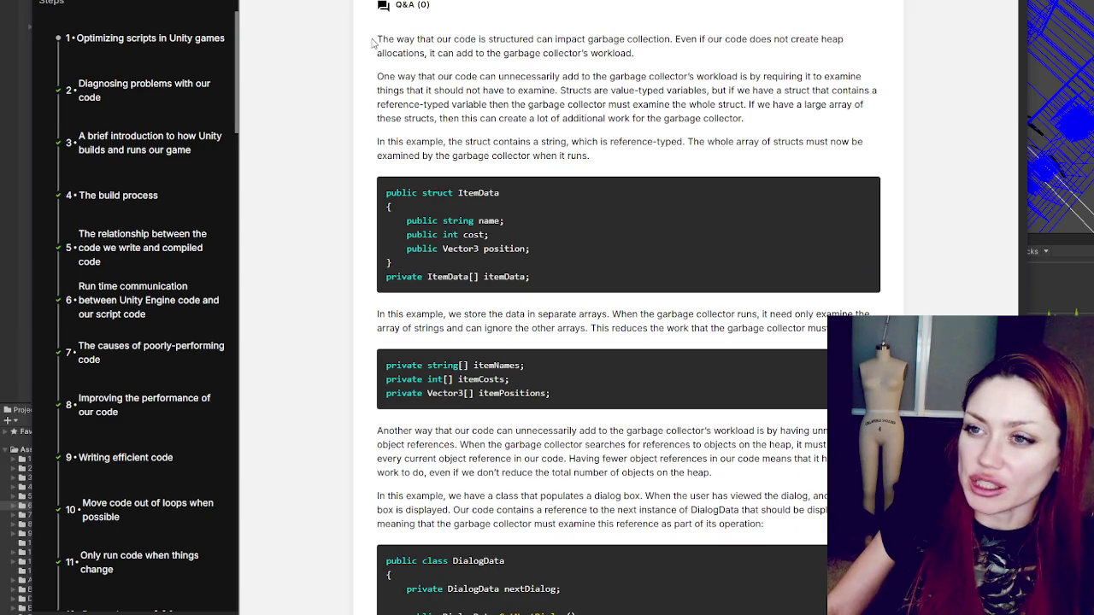
Step: Highlight step 43's opening paragraph, then the paragraph about structs containing reference-typed variables
mouse_move(376, 40)
left_mouse_down()
mouse_move(432, 53)
mouse_move(673, 39)
mouse_move(670, 53)
left_mouse_up()
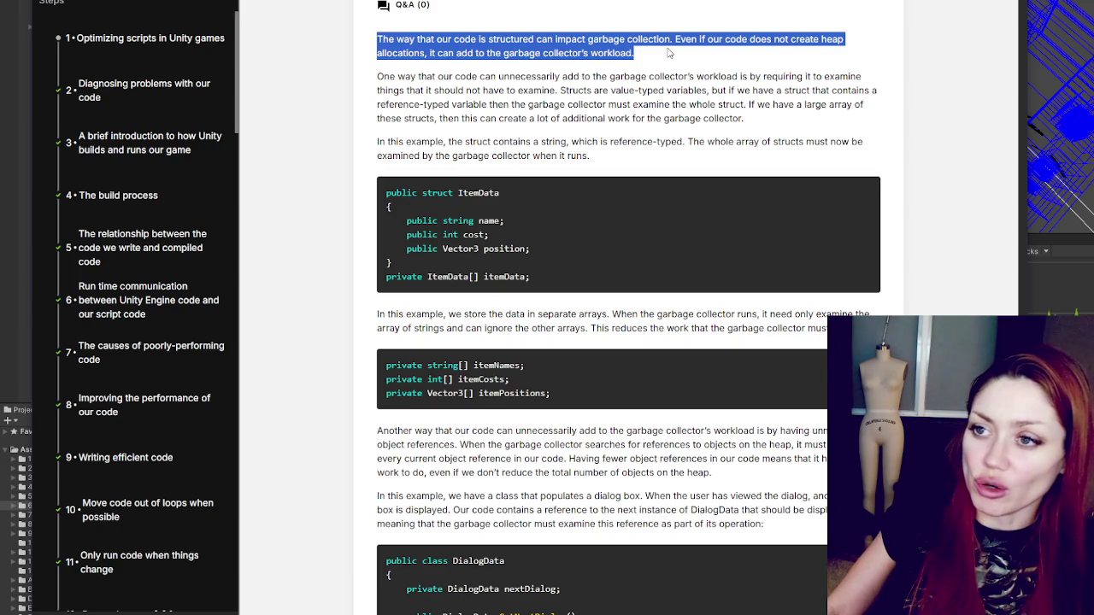
mouse_move(377, 76)
left_mouse_down()
mouse_move(439, 90)
mouse_move(529, 70)
mouse_move(848, 76)
mouse_move(445, 89)
mouse_move(837, 90)
mouse_move(855, 104)
mouse_move(887, 94)
mouse_move(450, 114)
mouse_move(498, 106)
left_mouse_up()
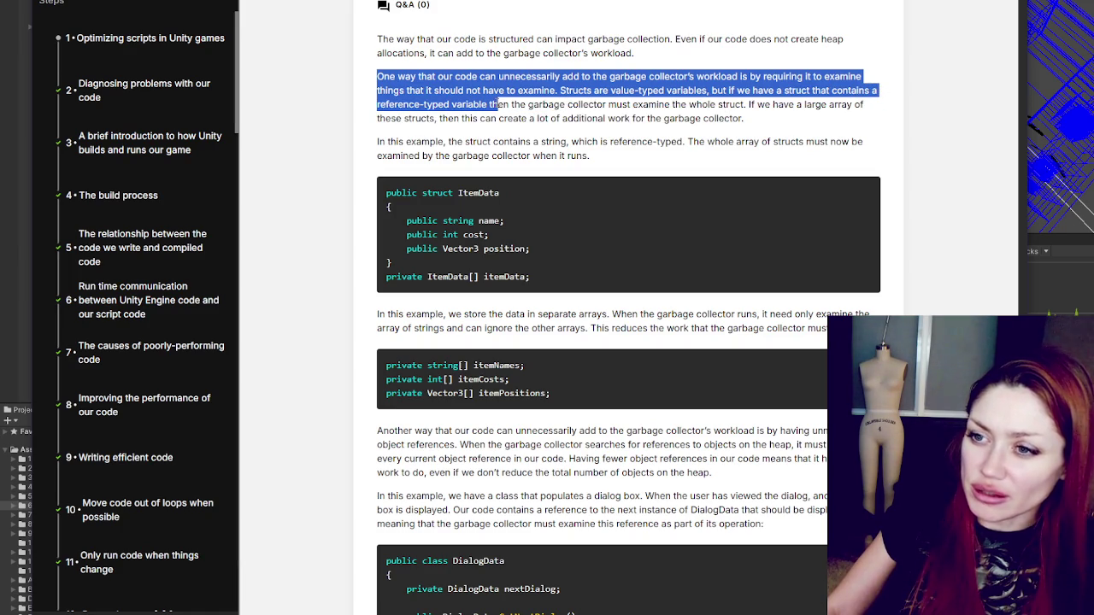
mouse_move(498, 104)
left_mouse_down()
mouse_move(902, 104)
mouse_move(890, 126)
left_mouse_up()
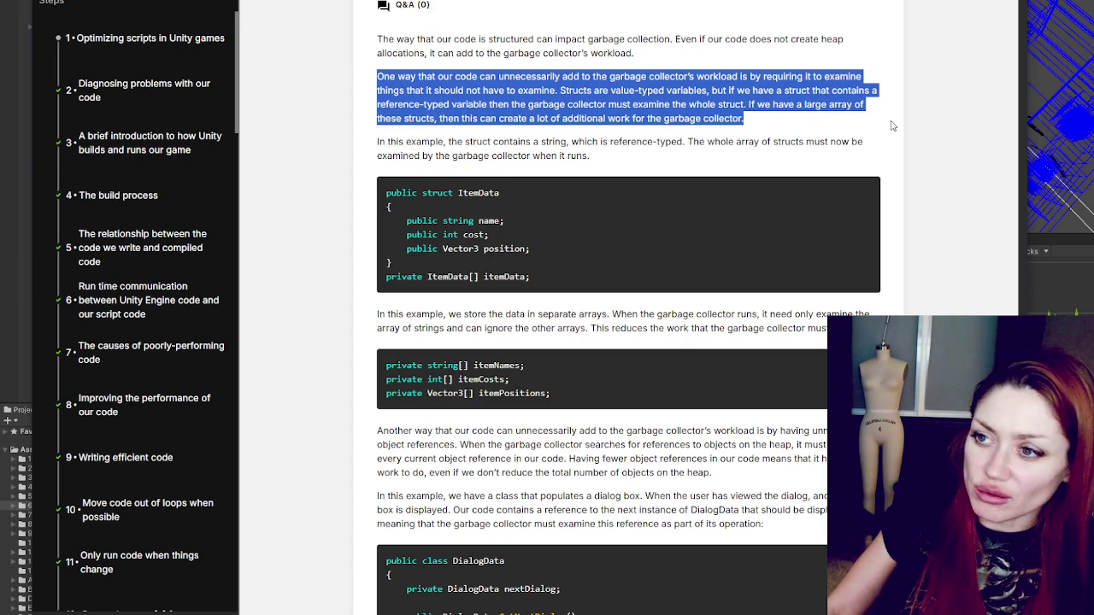
scroll(406, 140, "down", 1)
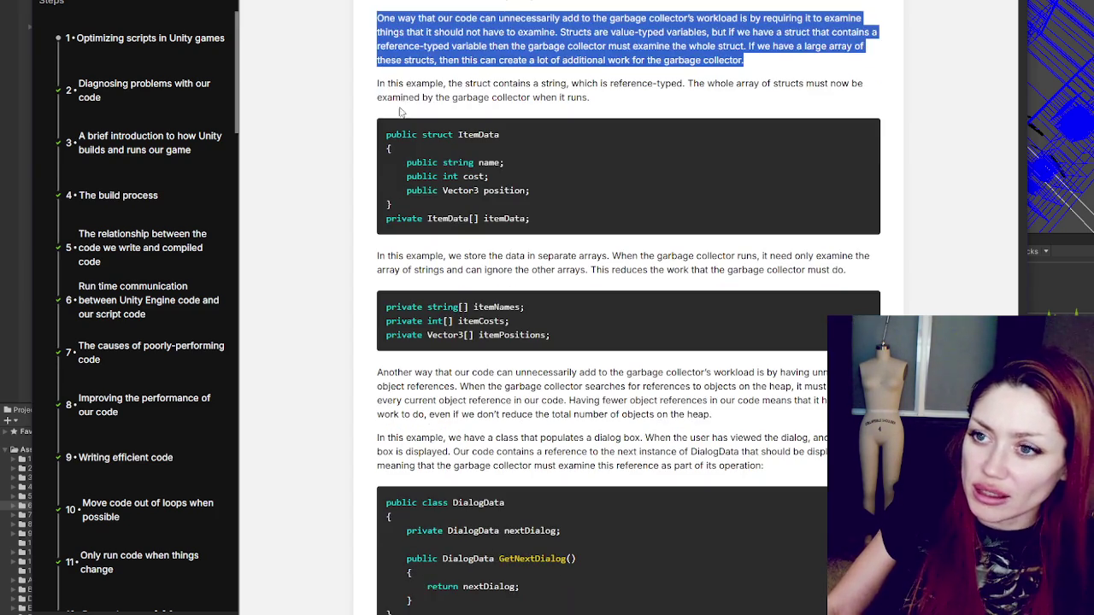
Step: Highlight the sentence about the struct containing a string, then clear it
left_click_drag(381, 96, 546, 98)
mouse_move(446, 83)
left_mouse_down()
mouse_move(562, 98)
mouse_move(551, 82)
mouse_move(838, 83)
mouse_move(438, 97)
mouse_move(601, 101)
left_mouse_up()
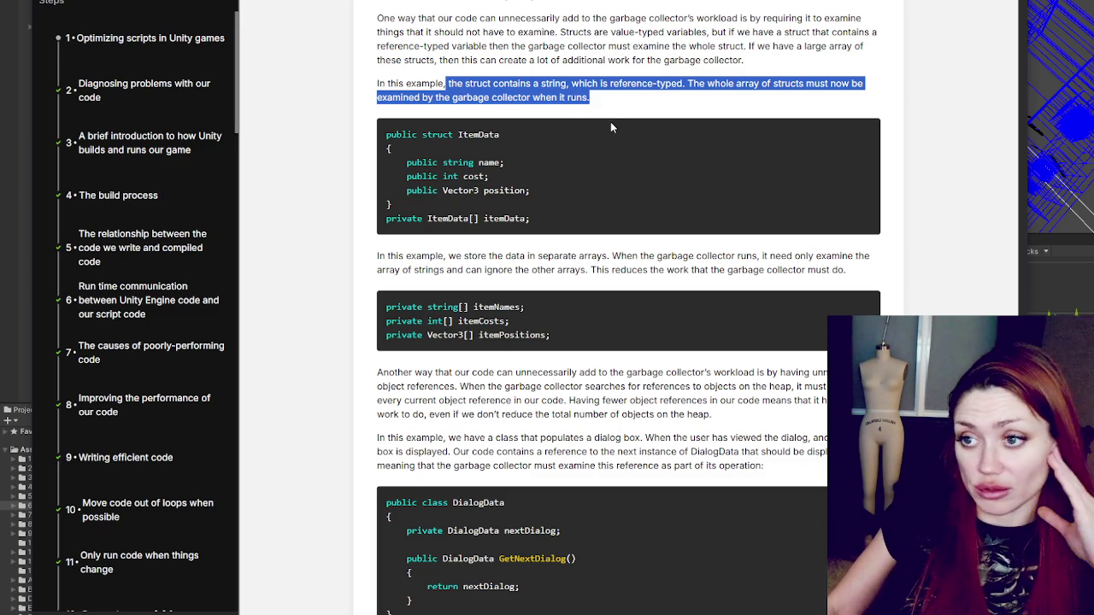
left_click(491, 160)
Step: Select the words 'name' and 'string' and the whole 'public string name;' line in the ItemData code
double_click(492, 161)
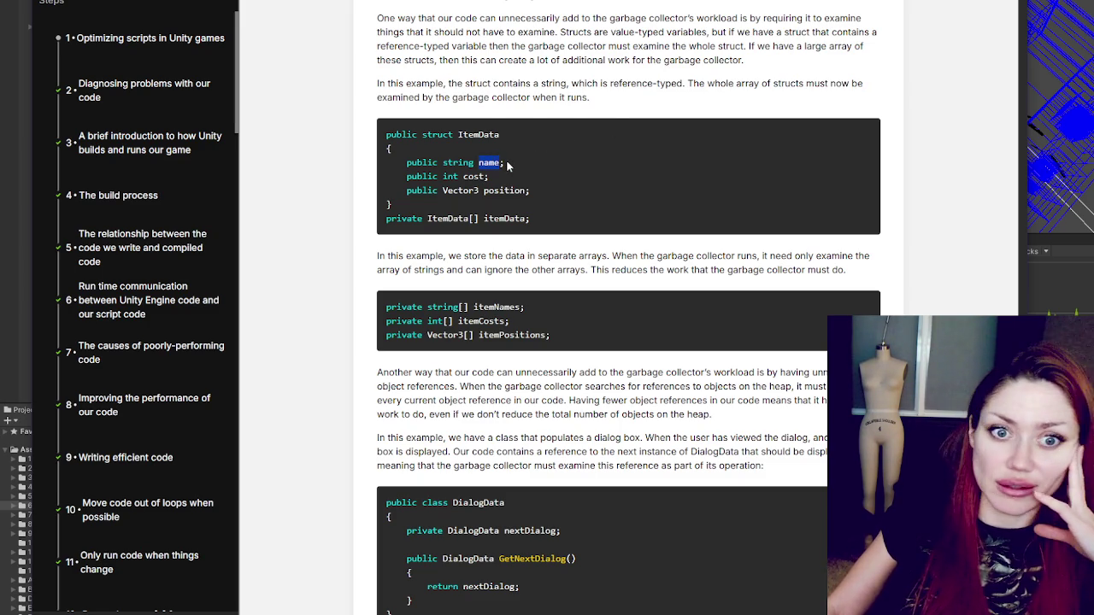
triple_click(453, 162)
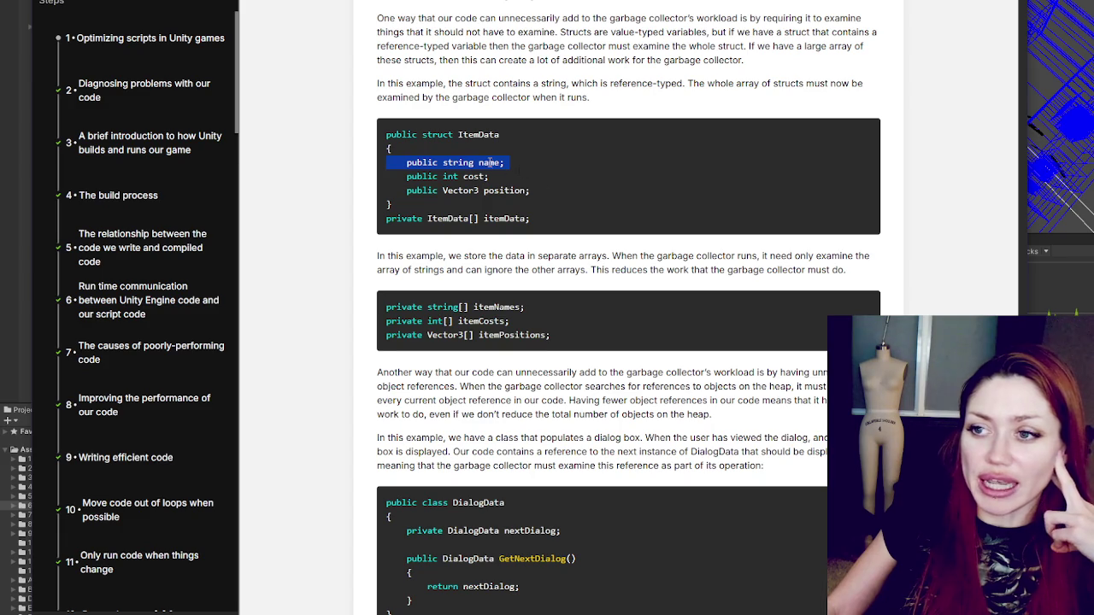
double_click(489, 162)
double_click(460, 163)
double_click(489, 162)
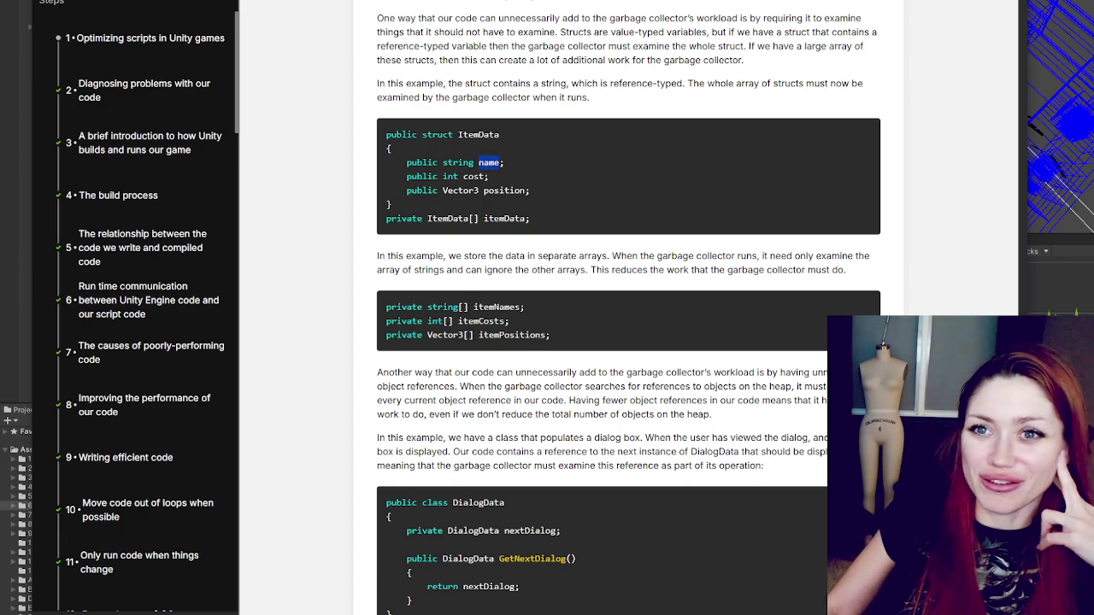
Step: Highlight the separate-arrays paragraph and clear it, then highlight the 'Another way…' paragraph on unnecessary object references
scroll(497, 25, "down", 2)
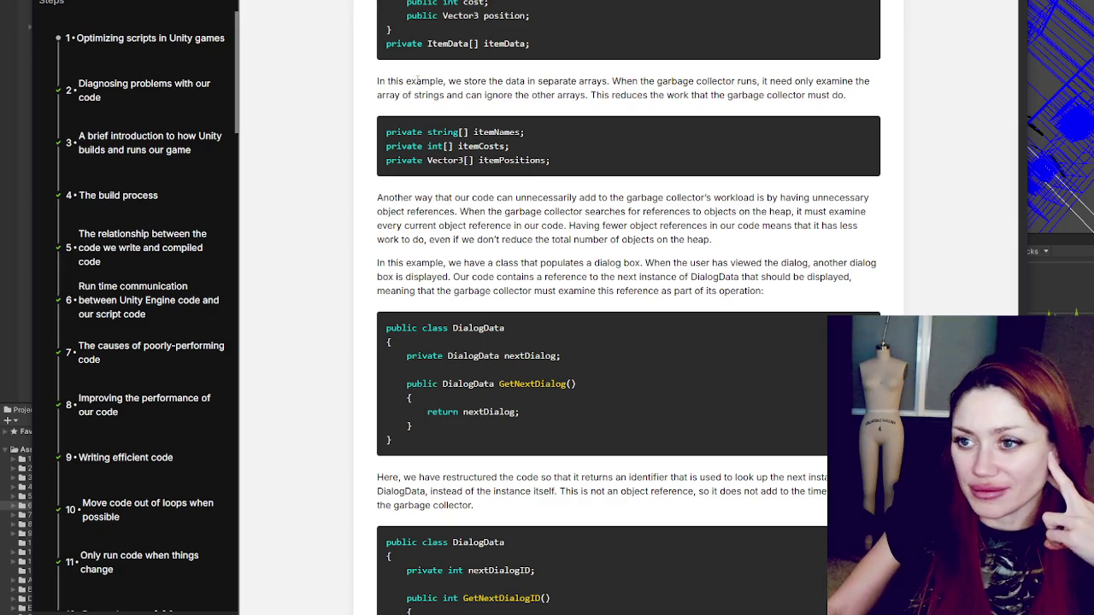
left_click_drag(379, 82, 563, 81)
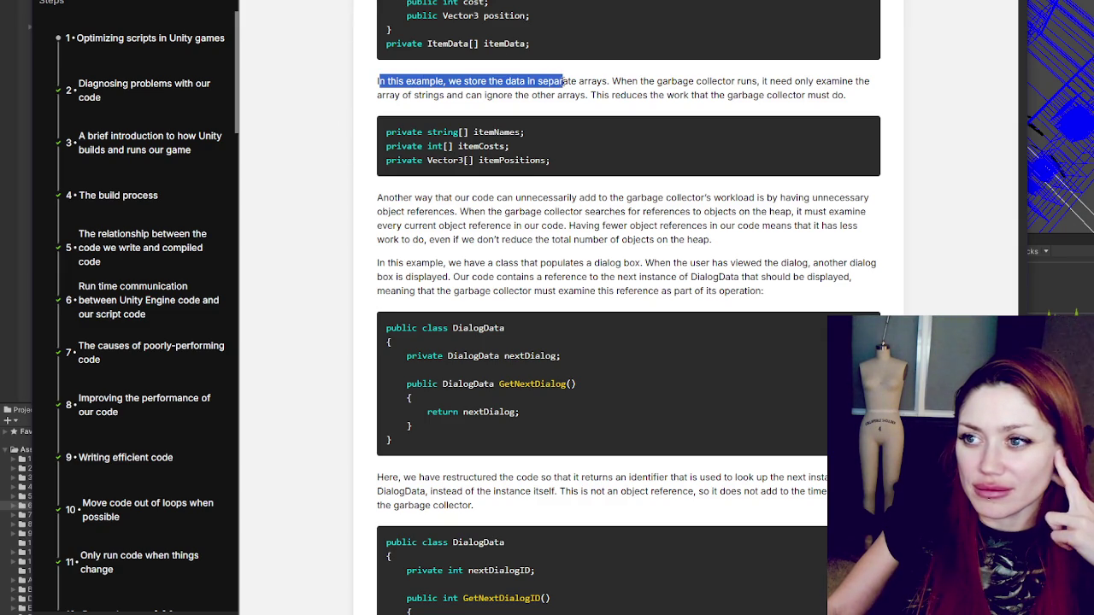
mouse_move(563, 81)
left_mouse_down()
mouse_move(762, 95)
mouse_move(855, 82)
mouse_move(860, 108)
left_mouse_up()
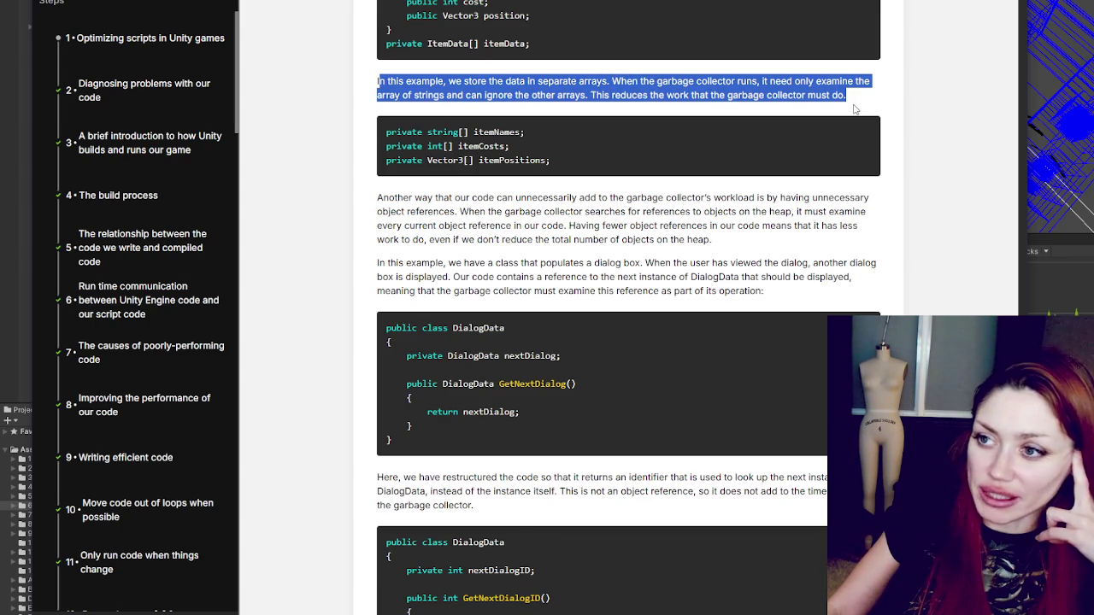
left_click(853, 108)
scroll(817, 122, "down", 2)
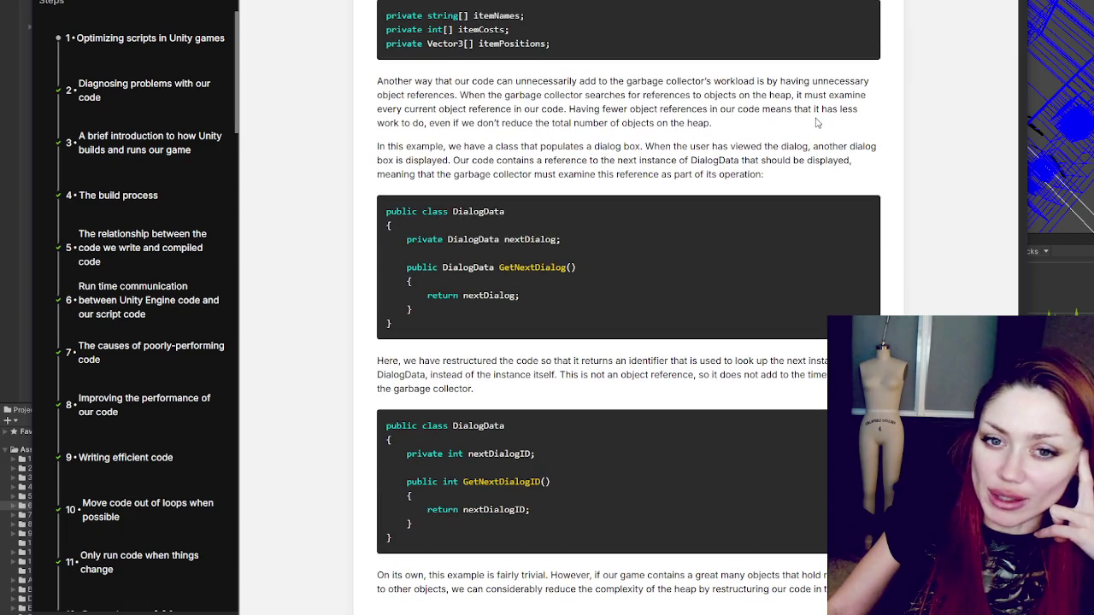
mouse_move(382, 82)
left_mouse_down()
mouse_move(867, 81)
mouse_move(587, 109)
mouse_move(438, 95)
mouse_move(785, 96)
mouse_move(437, 109)
mouse_move(527, 95)
mouse_move(584, 111)
mouse_move(574, 115)
mouse_move(685, 123)
left_mouse_up()
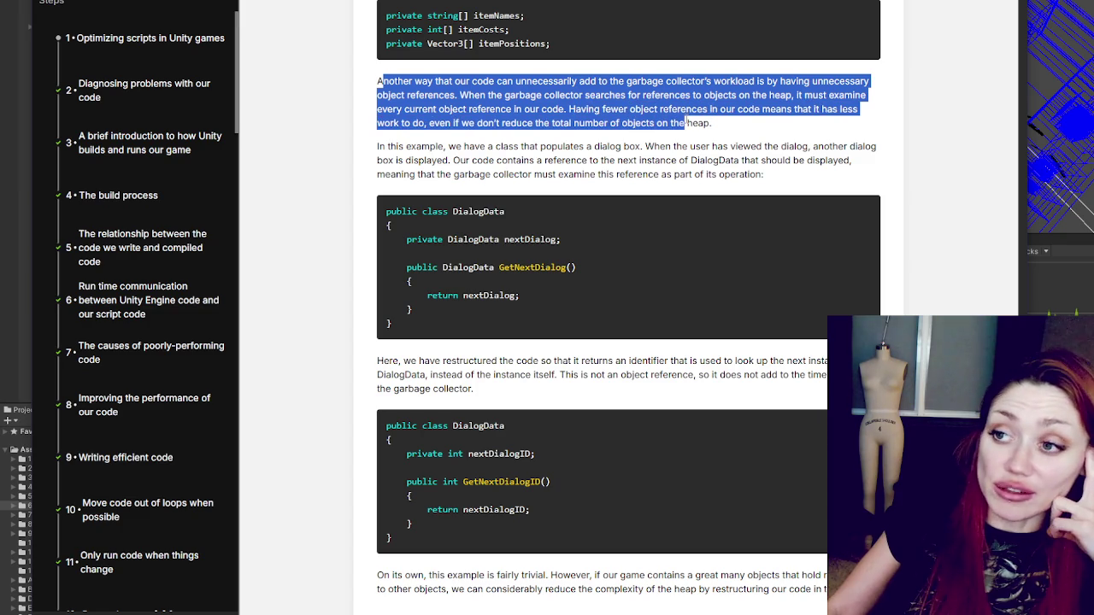